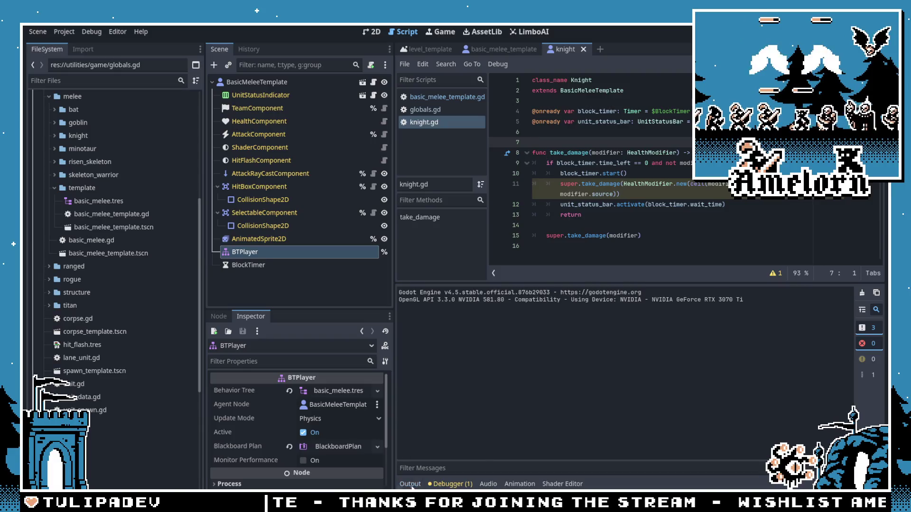
Step: Reload the current project, collapse the template folder, and switch to the 2D canvas
{"action": "left_click", "coordinate": [64, 32]}
{"action": "left_click", "coordinate": [127, 152]}
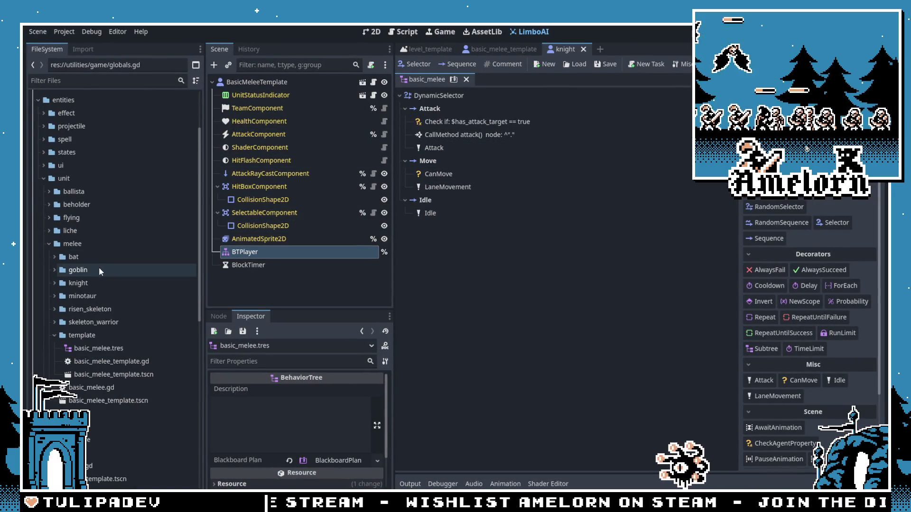
{"action": "left_click", "coordinate": [52, 335]}
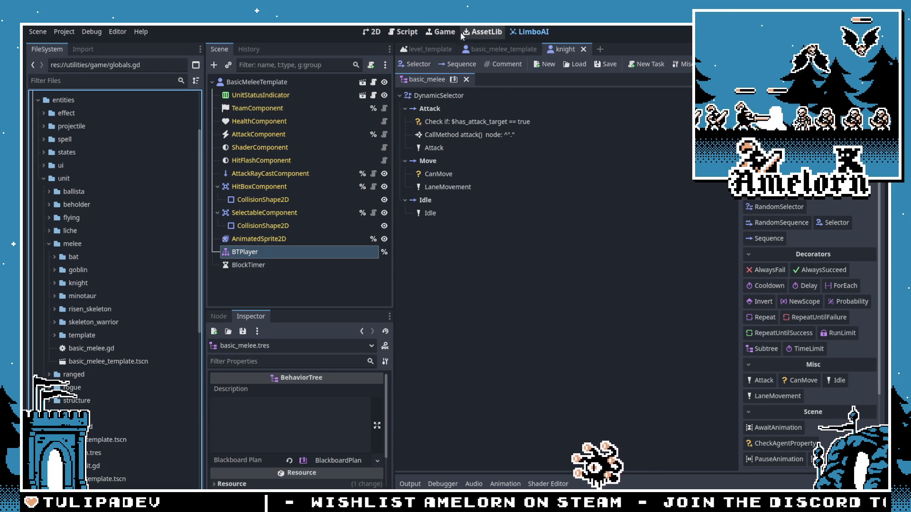
{"action": "left_click", "coordinate": [372, 31]}
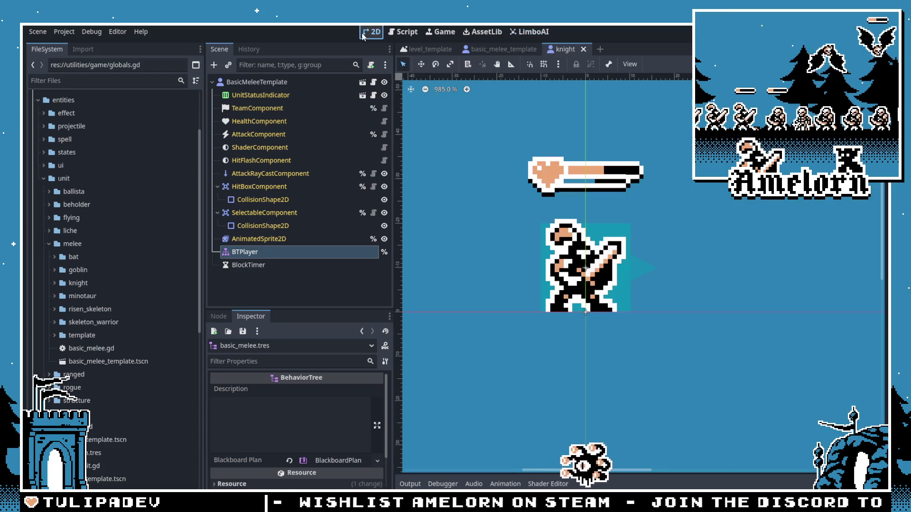
Step: Browse the skeleton_warrior and risen_skeleton folders in the FileSystem dock
{"action": "left_click", "coordinate": [73, 324]}
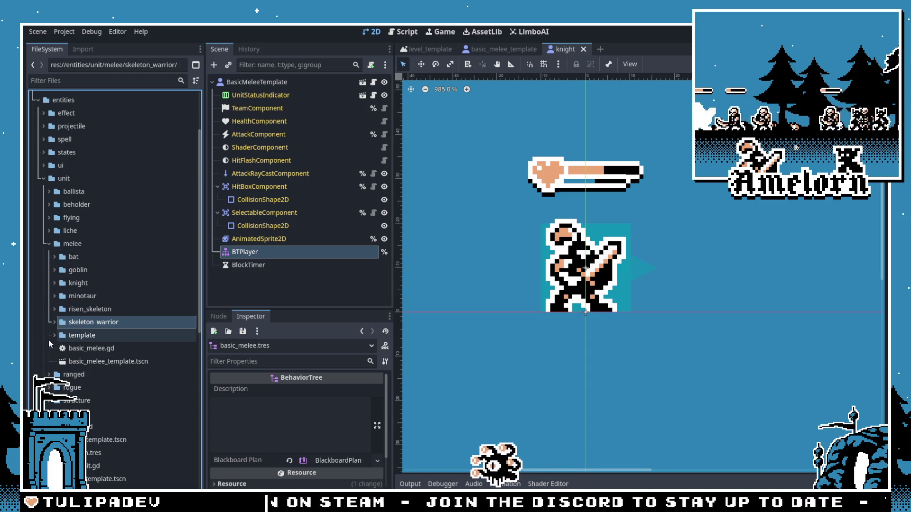
{"action": "scroll", "coordinate": [53, 331], "scroll_direction": "down", "scroll_amount": 2}
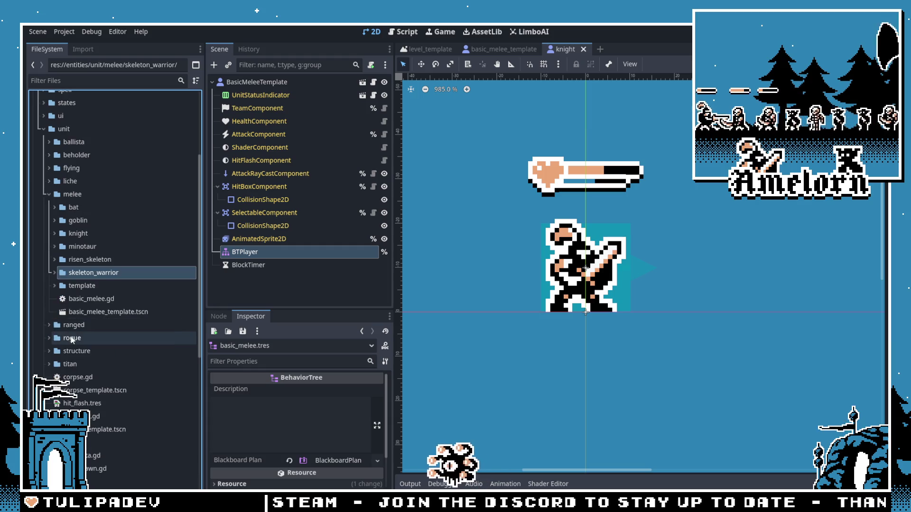
{"action": "left_click", "coordinate": [55, 259]}
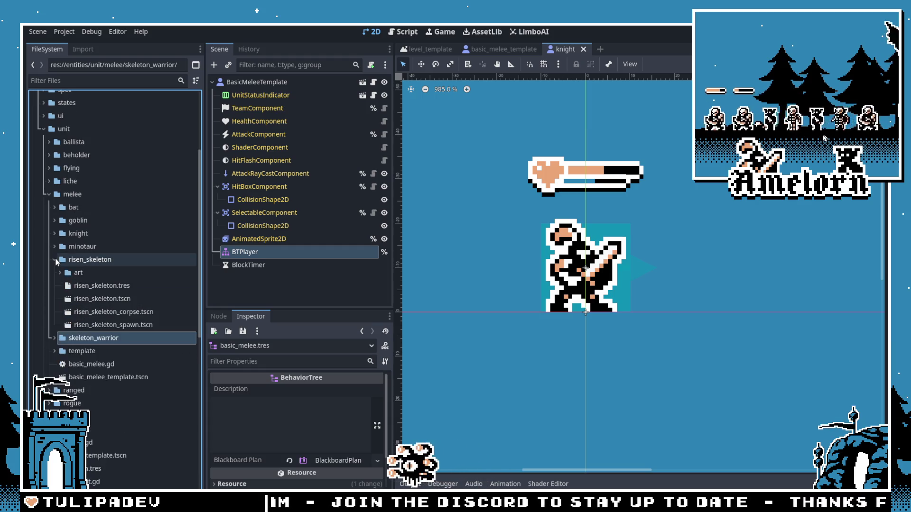
{"action": "right_click", "coordinate": [107, 262]}
{"action": "mouse_move", "coordinate": [144, 265]}
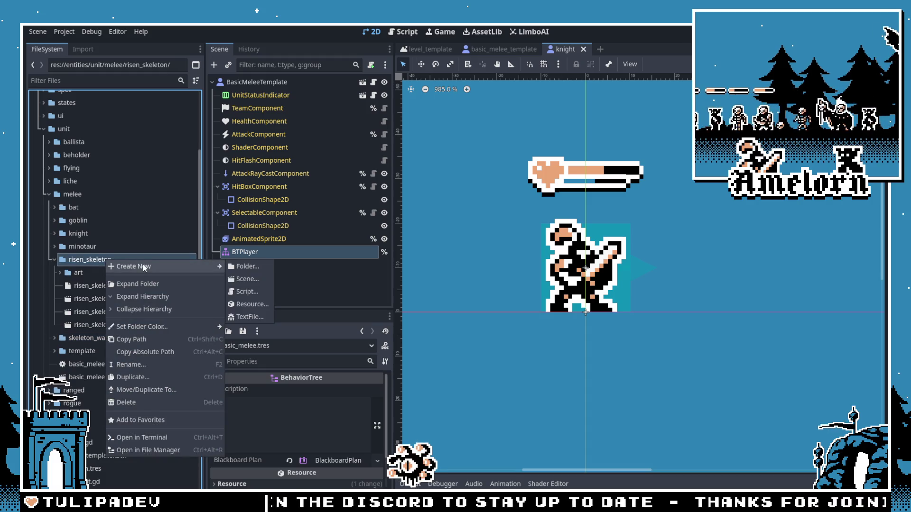
{"action": "left_click", "coordinate": [84, 351]}
Step: Expand melee/template and bring up the actions for basic_melee_template.tscn
{"action": "left_click", "coordinate": [102, 377]}
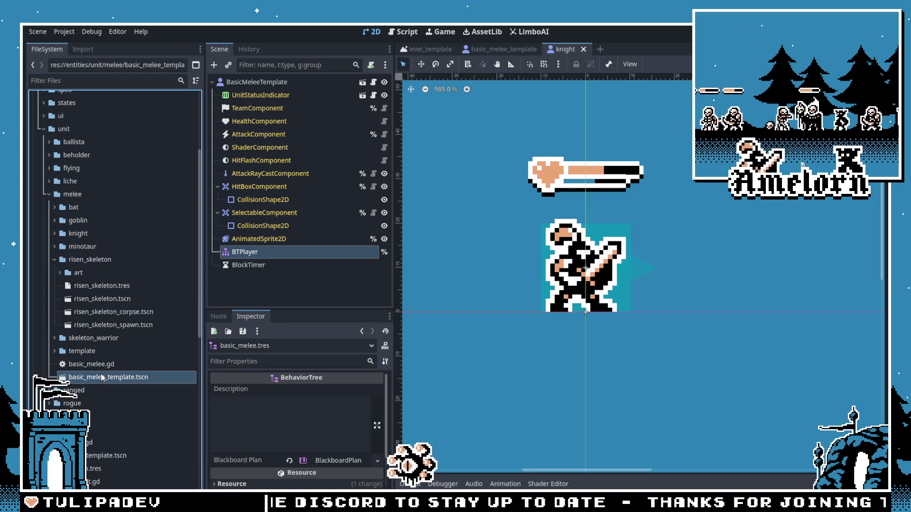
{"action": "left_click", "coordinate": [55, 351]}
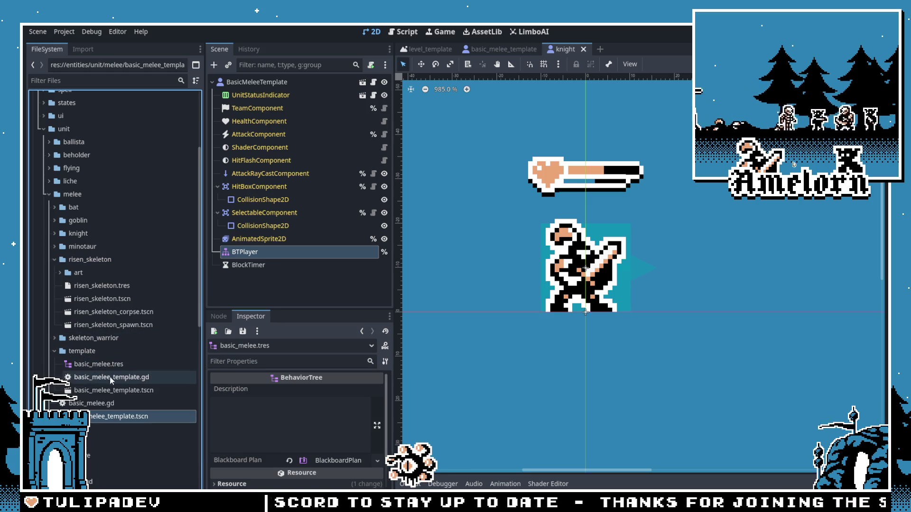
{"action": "left_click", "coordinate": [105, 390]}
{"action": "right_click", "coordinate": [100, 392]}
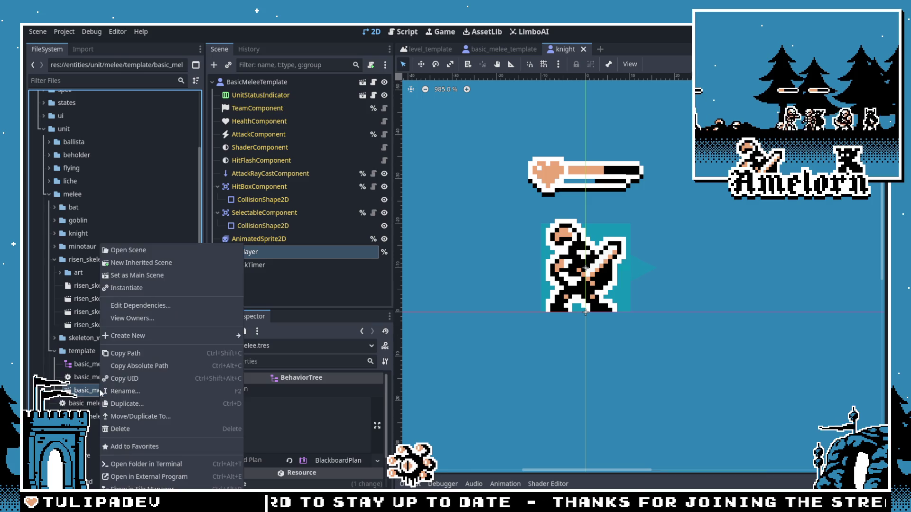
Step: Create a New Inherited Scene from the template and save it as unit/melee/goblin/goblin_bt.tscn
{"action": "left_click", "coordinate": [159, 266]}
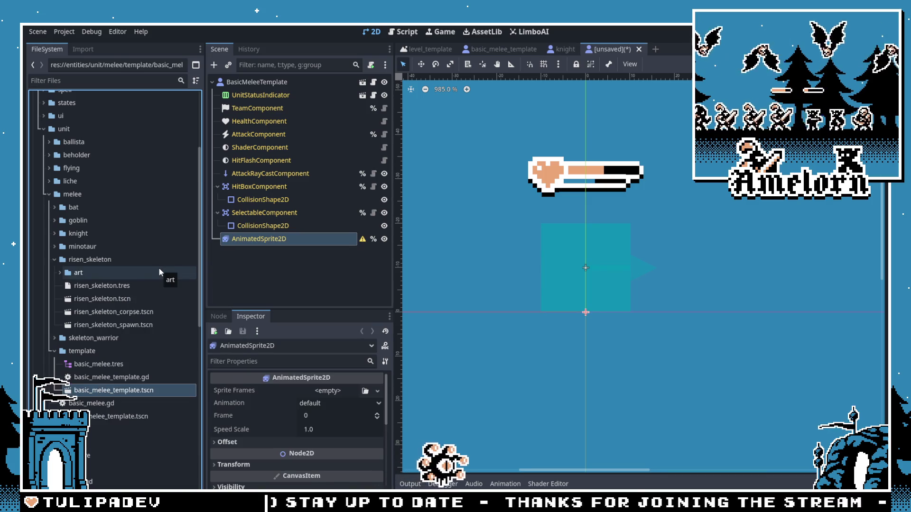
{"action": "key", "text": "ctrl+s"}
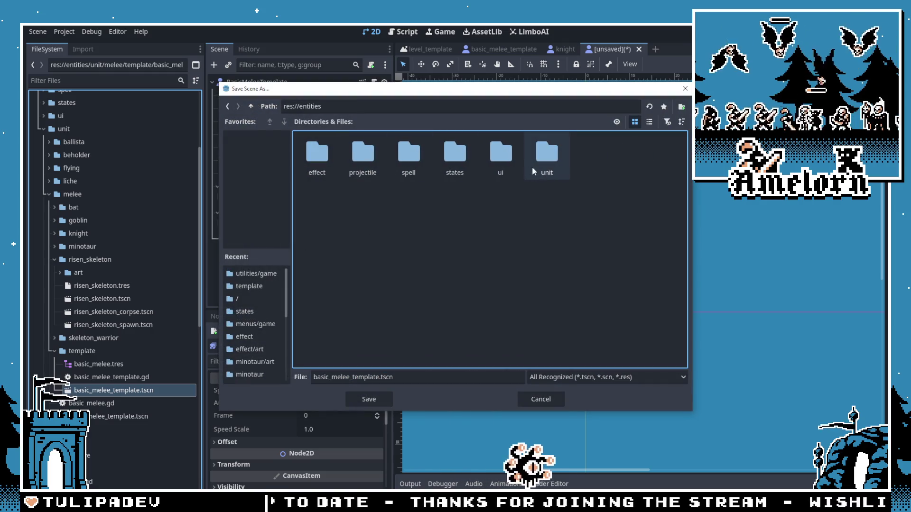
{"action": "double_click", "coordinate": [531, 166]}
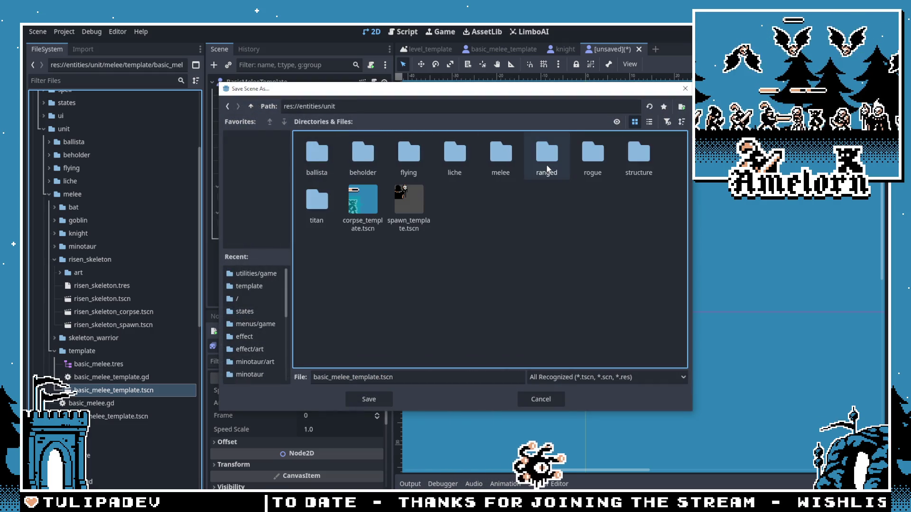
{"action": "double_click", "coordinate": [498, 167]}
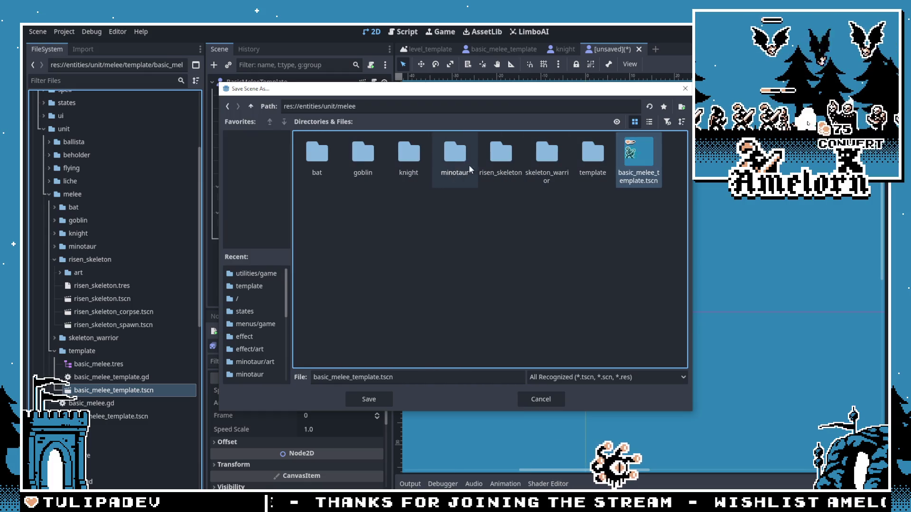
{"action": "double_click", "coordinate": [363, 154]}
{"action": "double_click", "coordinate": [381, 377]}
{"action": "type", "text": "goblin_bt"}
{"action": "key", "text": "Return"}
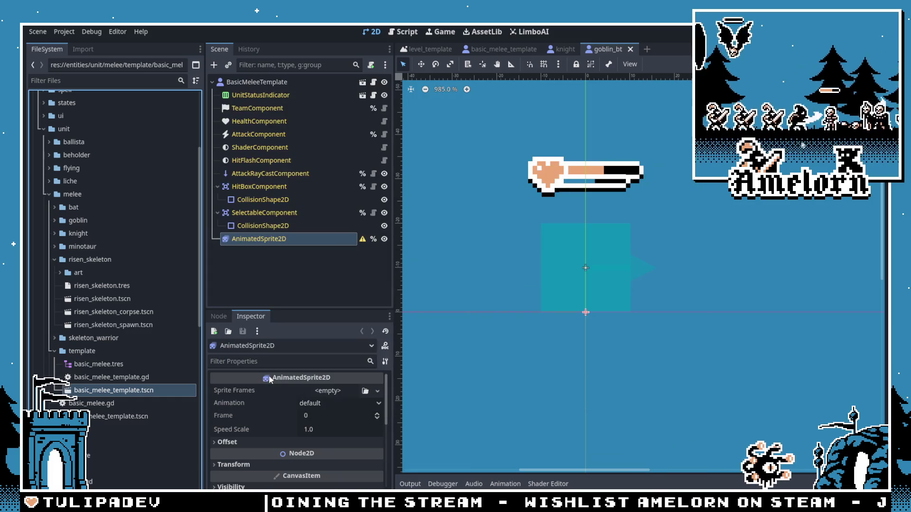
{"action": "left_click", "coordinate": [52, 260]}
Step: Open the original goblin scene and check its AnimatedSprite2D sprite frames
{"action": "left_click", "coordinate": [52, 221]}
{"action": "left_click", "coordinate": [80, 273]}
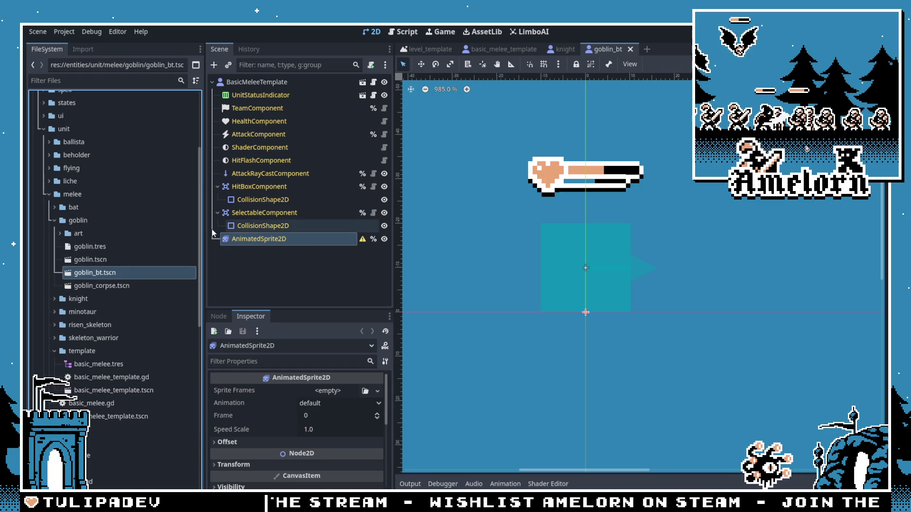
{"action": "double_click", "coordinate": [68, 261]}
{"action": "left_click", "coordinate": [258, 239]}
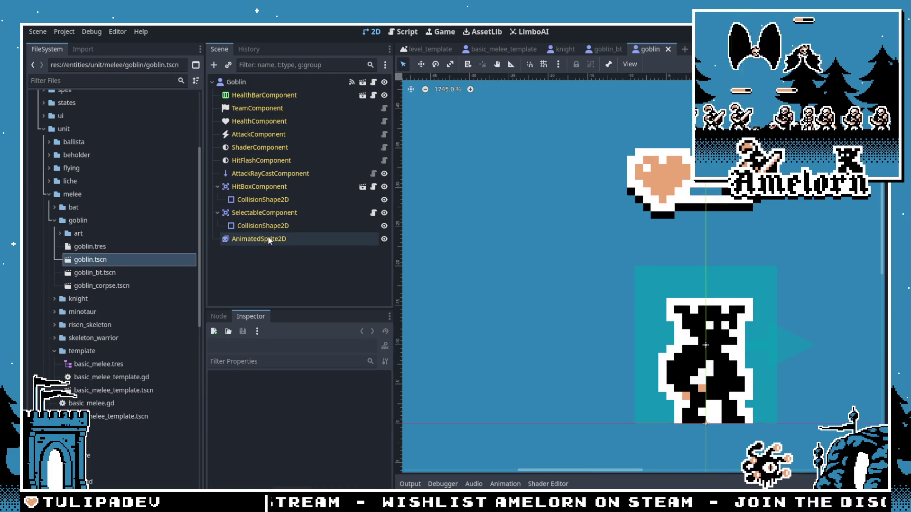
{"action": "right_click", "coordinate": [335, 391]}
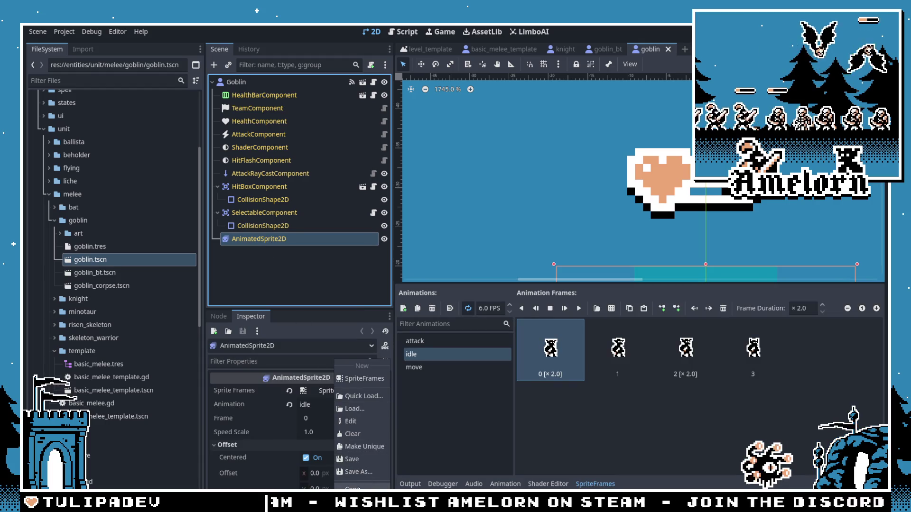
{"action": "left_click", "coordinate": [353, 487]}
Step: In goblin_bt, quick-load the goblin SpriteFrames and raise the sprite 10 px
{"action": "double_click", "coordinate": [98, 274]}
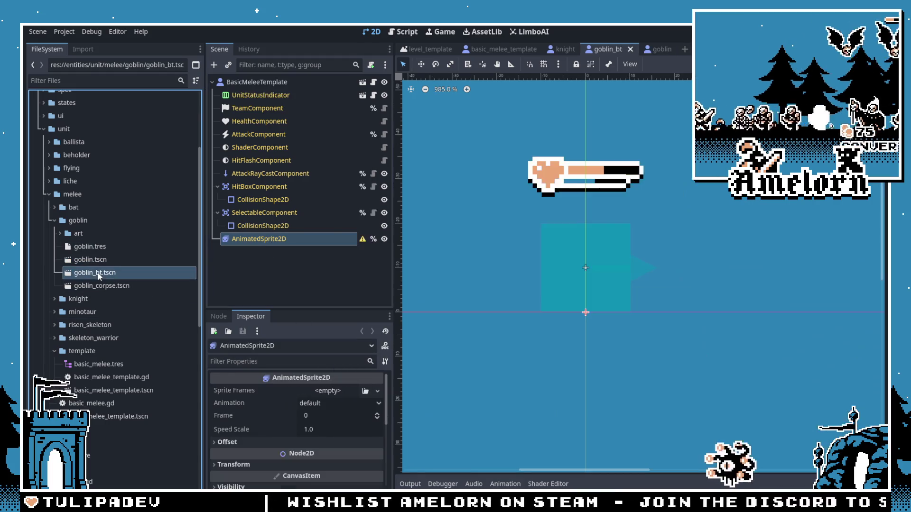
{"action": "left_click", "coordinate": [331, 394]}
{"action": "left_click", "coordinate": [355, 459]}
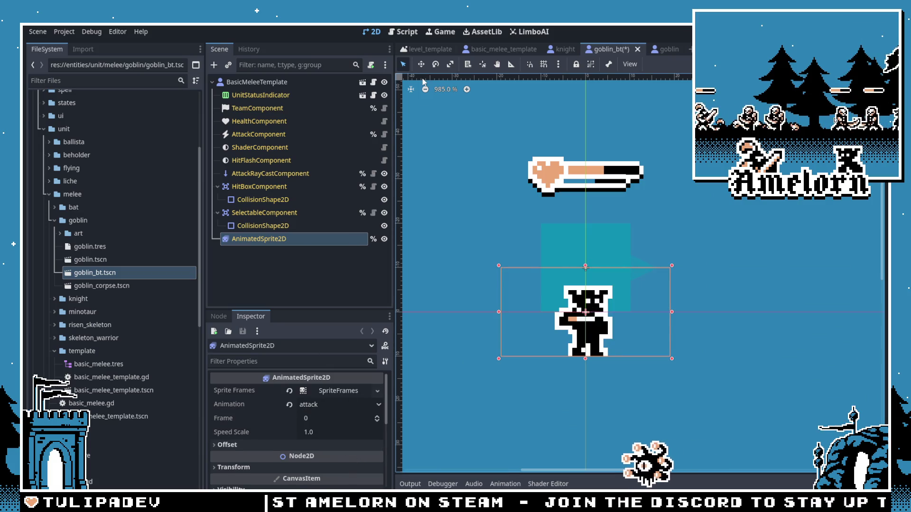
{"action": "left_click_drag", "start_coordinate": [588, 315], "coordinate": [588, 270]}
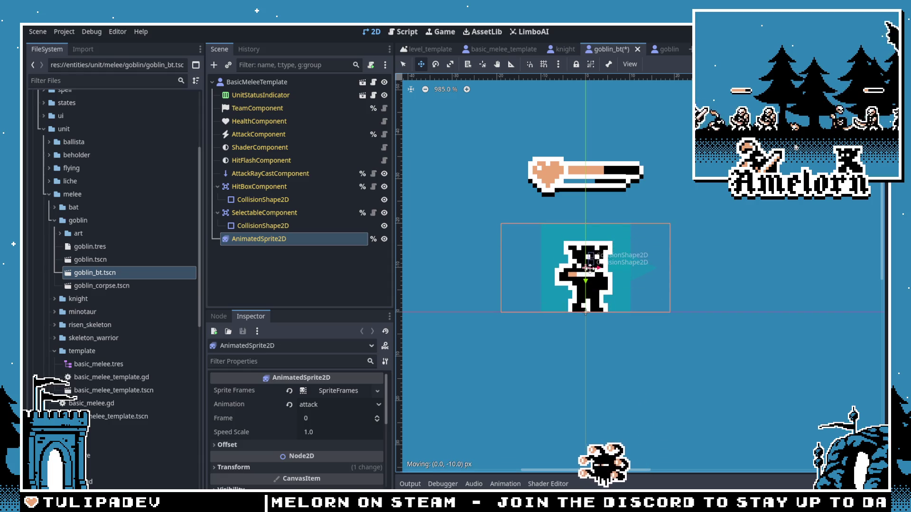
Step: Set the AnimatedSprite2D animation to idle
{"action": "left_click", "coordinate": [264, 227]}
{"action": "left_click", "coordinate": [280, 240]}
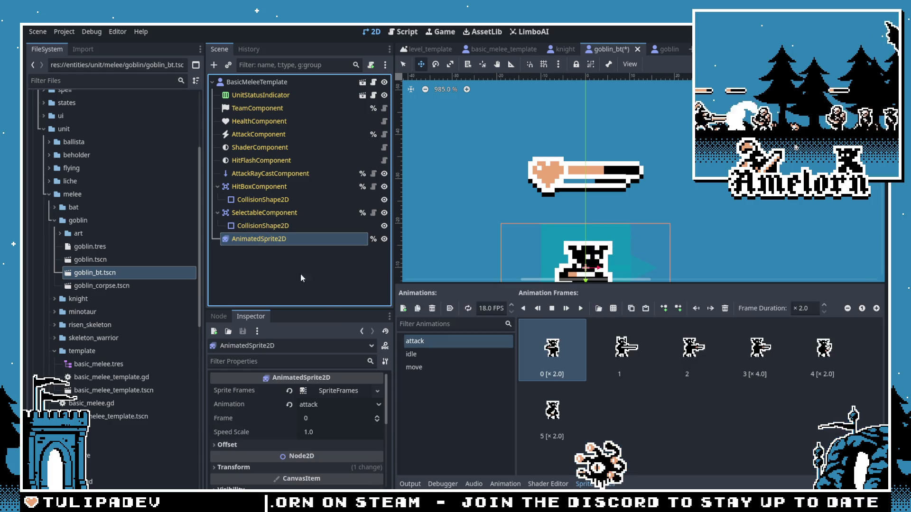
{"action": "left_click", "coordinate": [331, 406]}
{"action": "left_click", "coordinate": [323, 430]}
{"action": "left_click", "coordinate": [588, 484]}
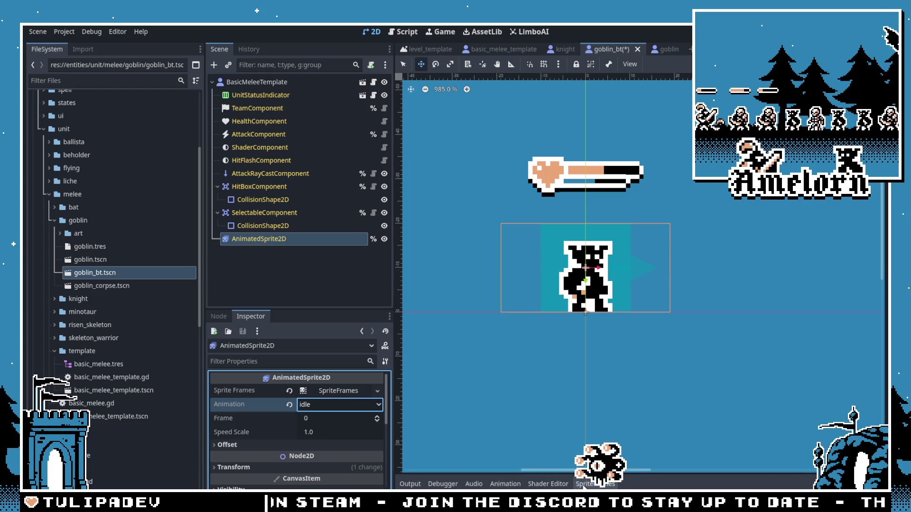
Step: Inspect the template's component nodes and select the BasicMeleeTemplate root to add a child
{"action": "left_click", "coordinate": [250, 278]}
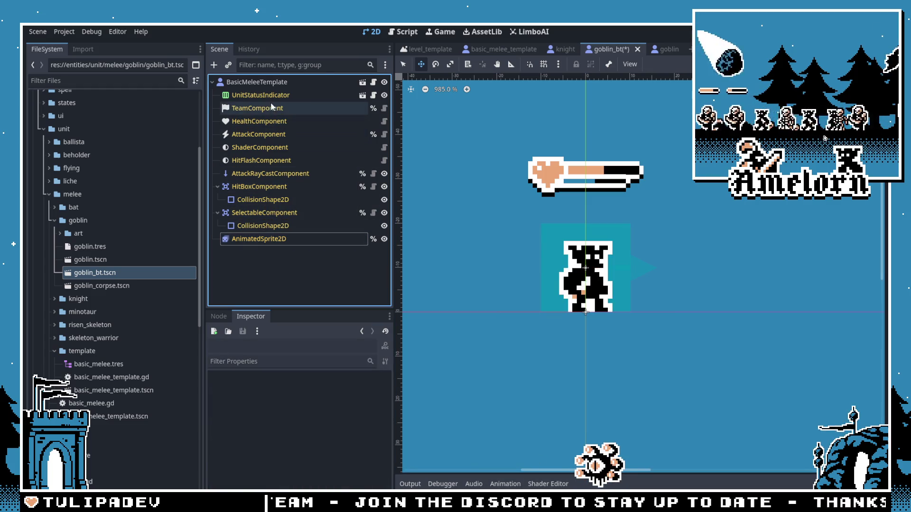
{"action": "left_click", "coordinate": [273, 96]}
{"action": "left_click", "coordinate": [272, 108]}
{"action": "left_click", "coordinate": [268, 147]}
{"action": "left_click", "coordinate": [268, 213]}
{"action": "left_click", "coordinate": [269, 239]}
{"action": "left_click", "coordinate": [257, 82]}
{"action": "key", "text": "ctrl+a"}
Step: Add a BTPlayer node and assign basic_melee.tres as its behaviour tree
{"action": "type", "text": "bt"}
{"action": "double_click", "coordinate": [389, 186]}
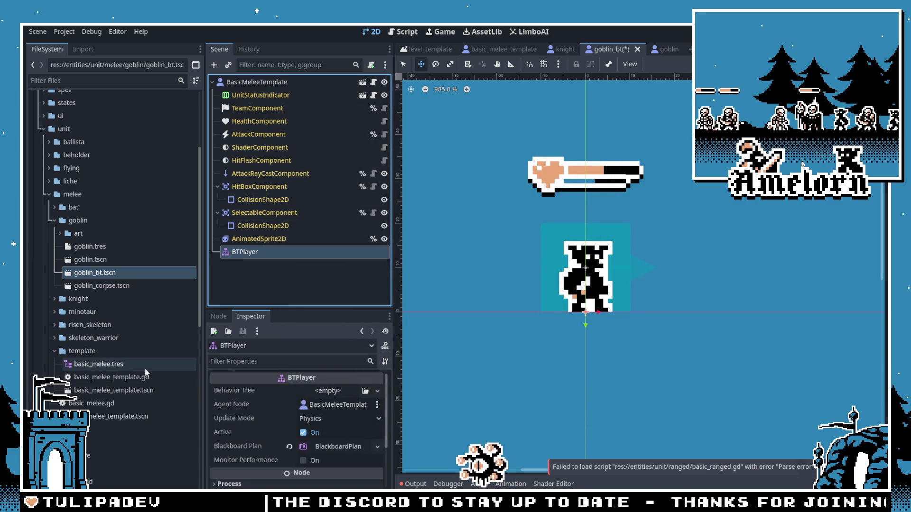
{"action": "left_click_drag", "start_coordinate": [145, 373], "coordinate": [256, 364]}
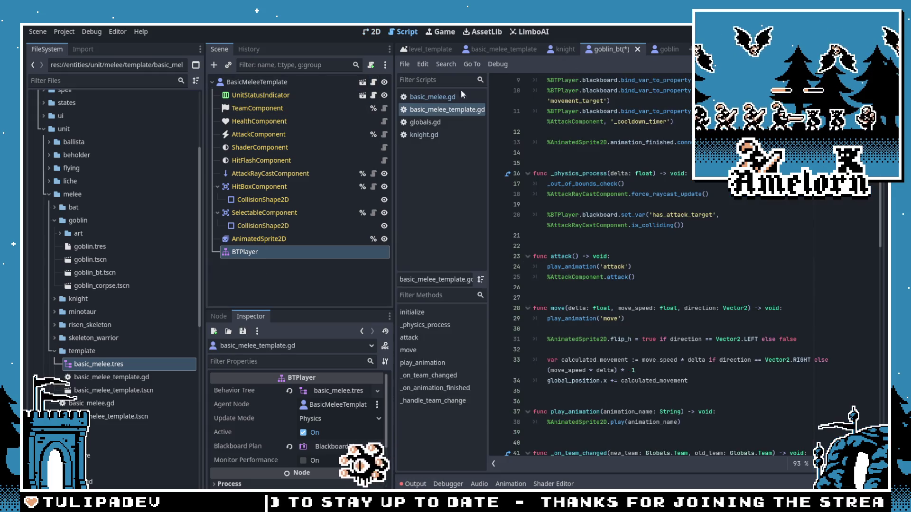
Step: Glance at the template script, return to the 2D canvas, and save goblin_bt.tscn
{"action": "left_click", "coordinate": [373, 82]}
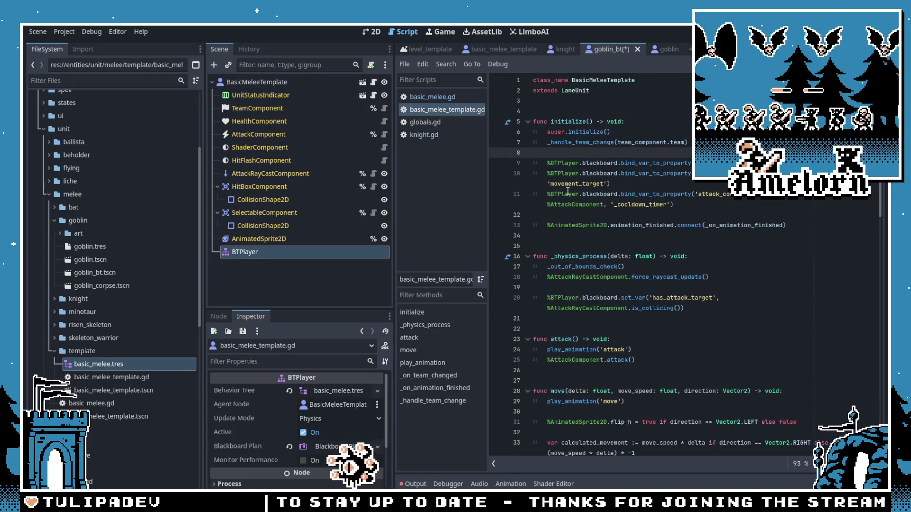
{"action": "left_click", "coordinate": [88, 260]}
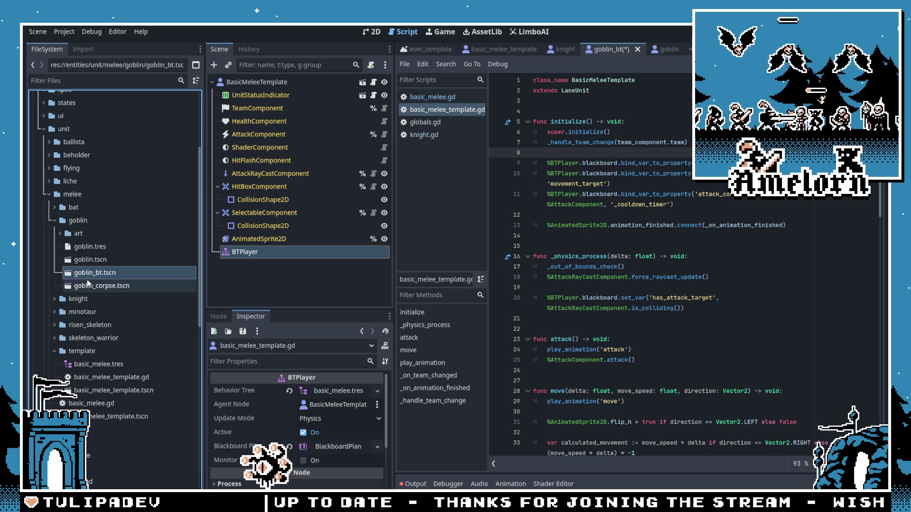
{"action": "left_click", "coordinate": [372, 32]}
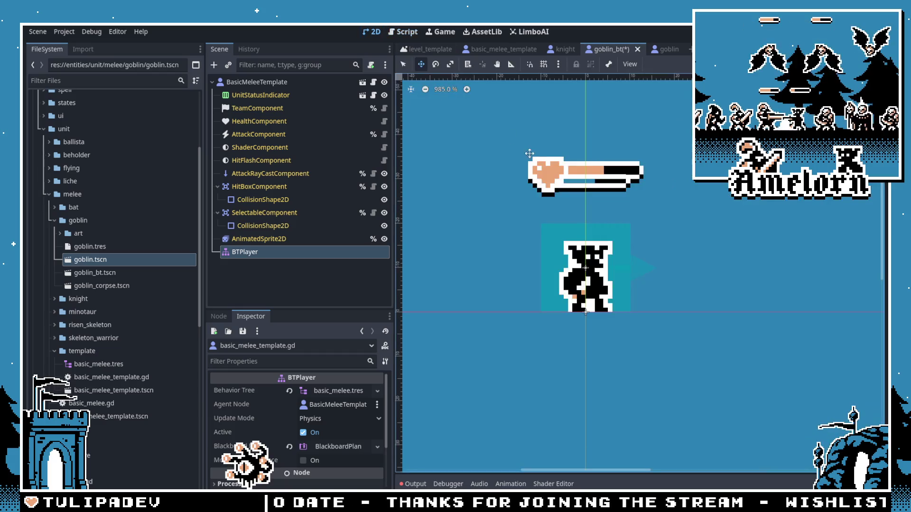
{"action": "key", "text": "ctrl+s"}
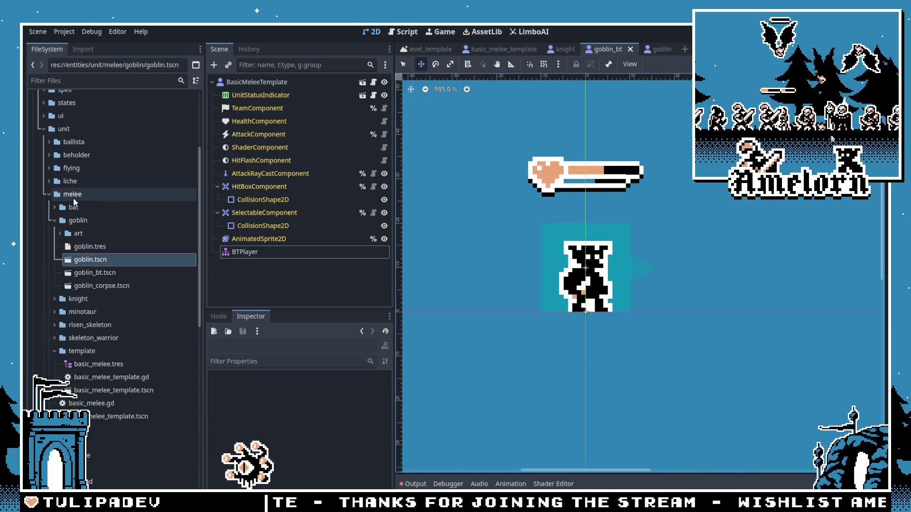
{"action": "left_click", "coordinate": [91, 266]}
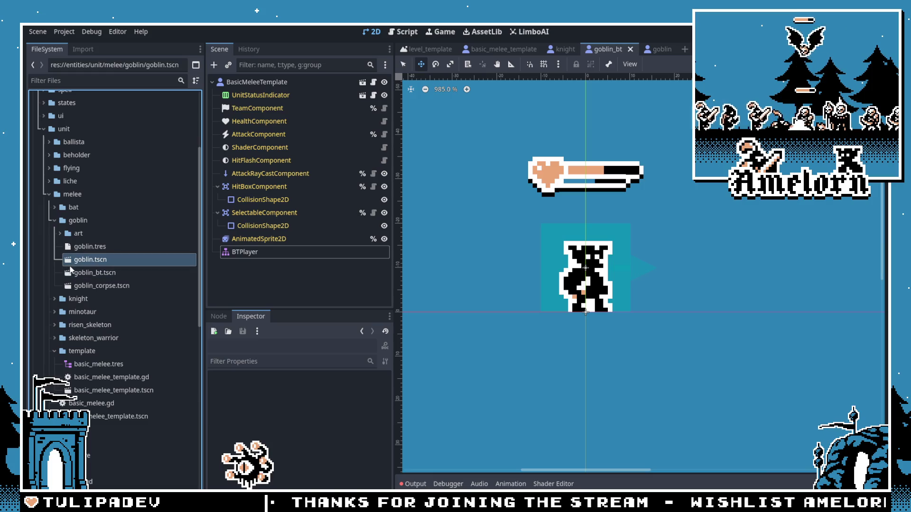
Step: Cancel a first delete of goblin.tscn and open goblin.tres in the Inspector
{"action": "key", "text": "Delete"}
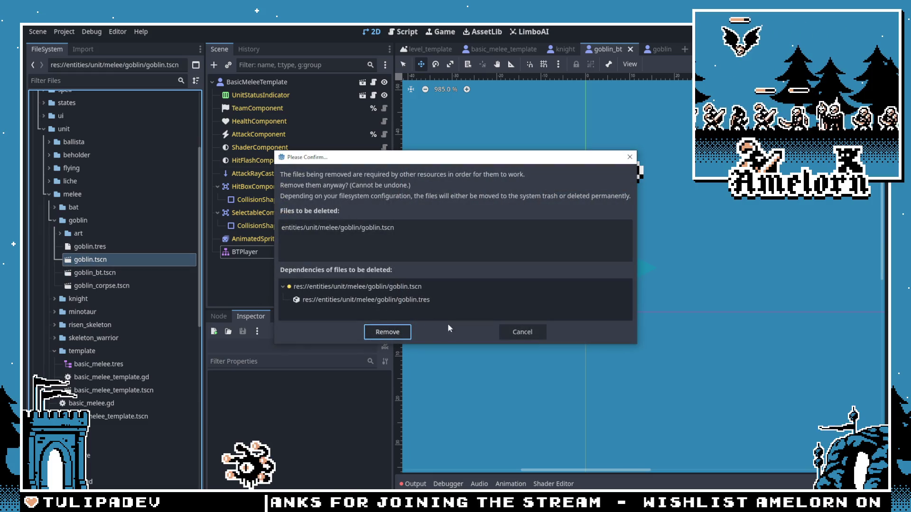
{"action": "key", "text": "Tab"}
{"action": "key", "text": "Return"}
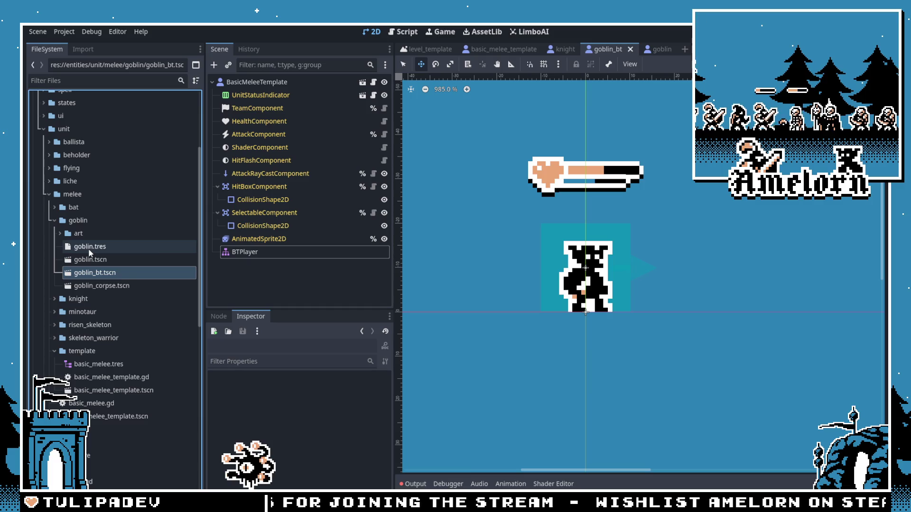
{"action": "left_click", "coordinate": [89, 247]}
{"action": "scroll", "coordinate": [289, 417], "scroll_direction": "down", "scroll_amount": 3}
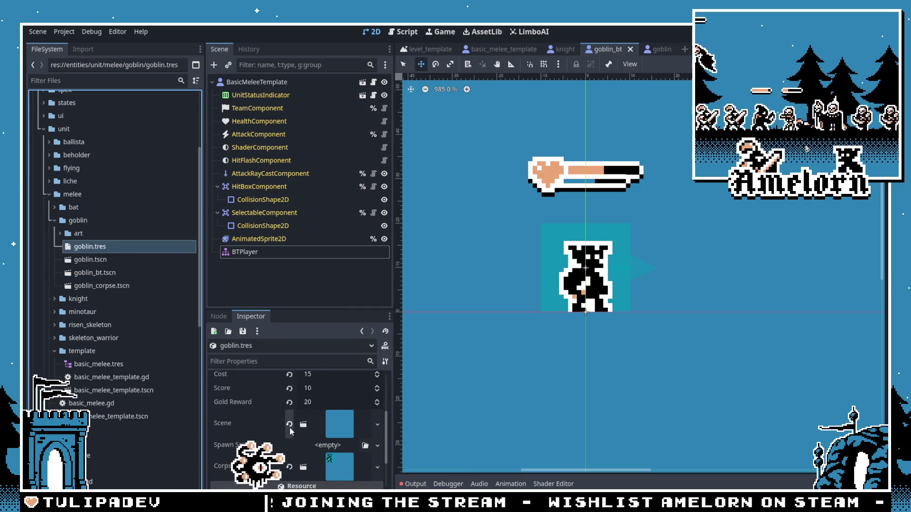
{"action": "key", "text": "ctrl+s"}
Step: Delete the old goblin.tscn, rename goblin_bt.tscn to goblin.tscn, and set it as goblin.tres's Scene
{"action": "left_click", "coordinate": [99, 260]}
{"action": "key", "text": "Delete"}
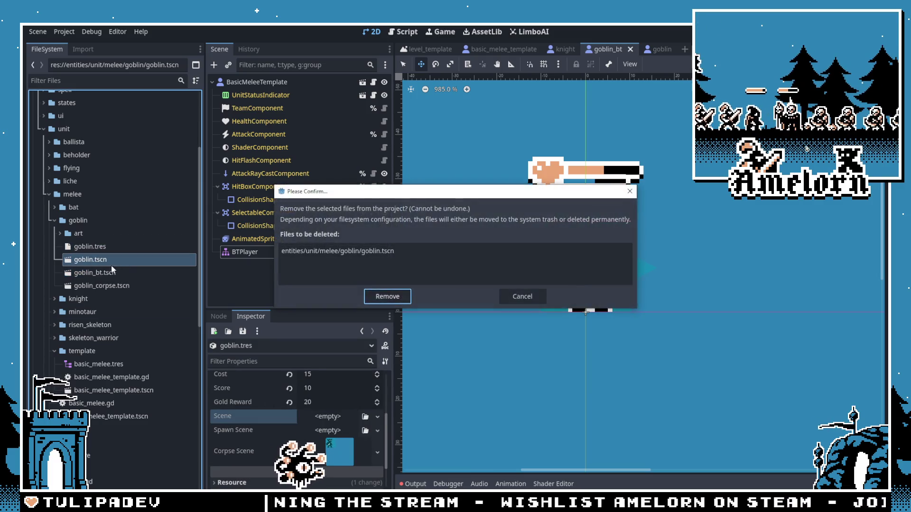
{"action": "key", "text": "Return"}
{"action": "key", "text": "F2"}
{"action": "type", "text": "goblin"}
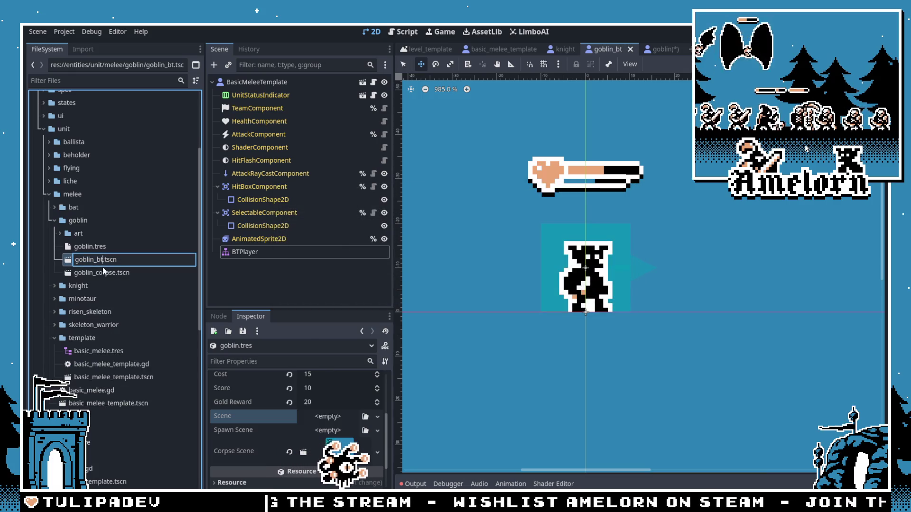
{"action": "key", "text": "Return"}
{"action": "left_click_drag", "start_coordinate": [93, 262], "coordinate": [337, 427]}
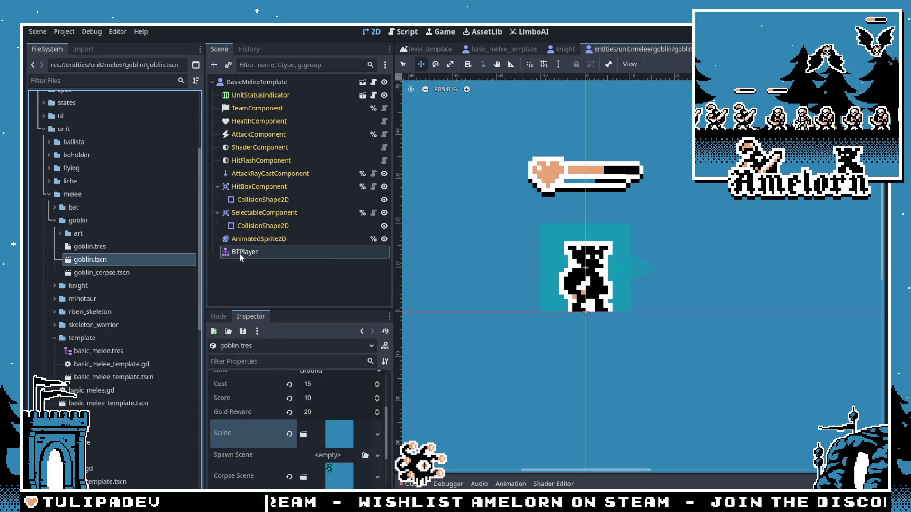
{"action": "scroll", "coordinate": [90, 150], "scroll_direction": "up", "scroll_amount": 5}
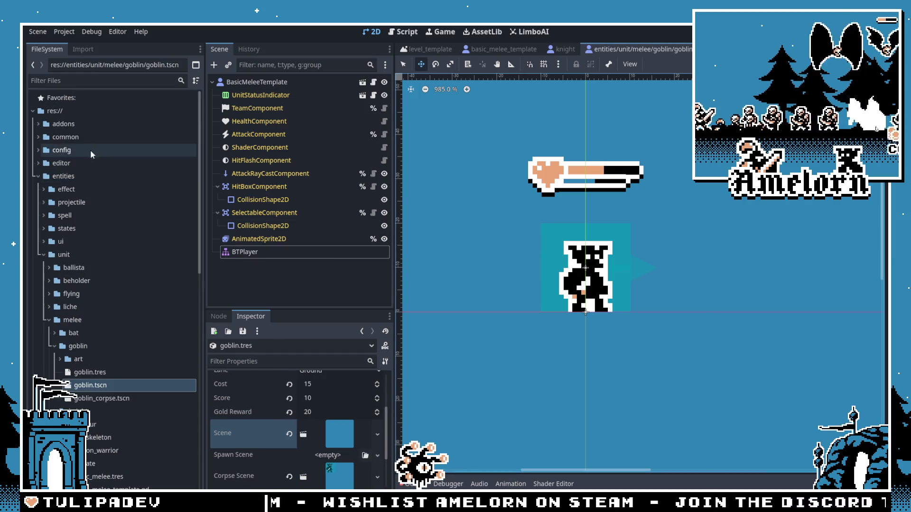
Step: Open config/level_data/instances/forest_conquest.tres in the Inspector
{"action": "left_click", "coordinate": [37, 175]}
{"action": "left_click", "coordinate": [37, 137]}
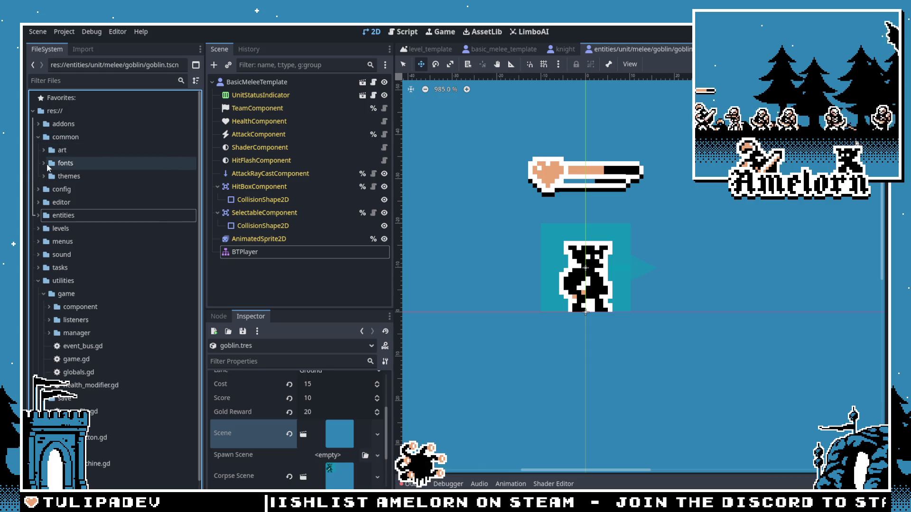
{"action": "left_click", "coordinate": [37, 137]}
{"action": "left_click", "coordinate": [37, 150]}
{"action": "left_click", "coordinate": [43, 162]}
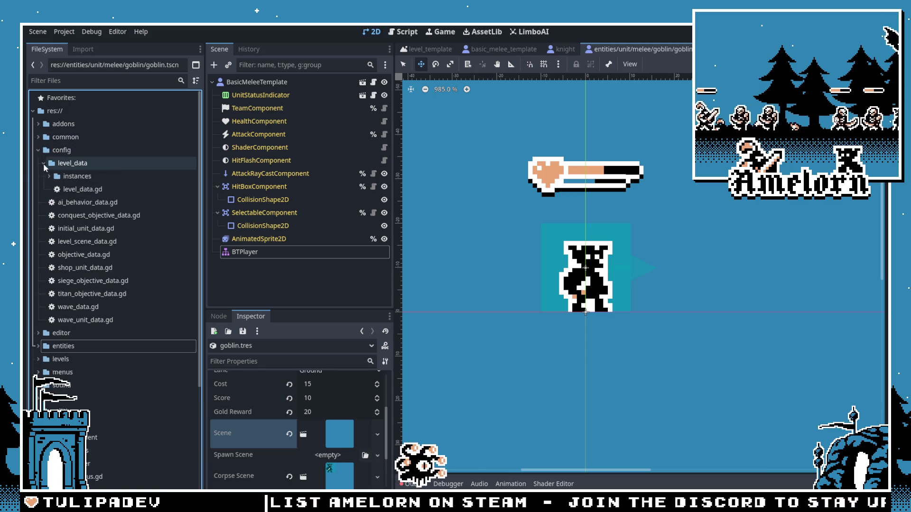
{"action": "left_click", "coordinate": [49, 176]}
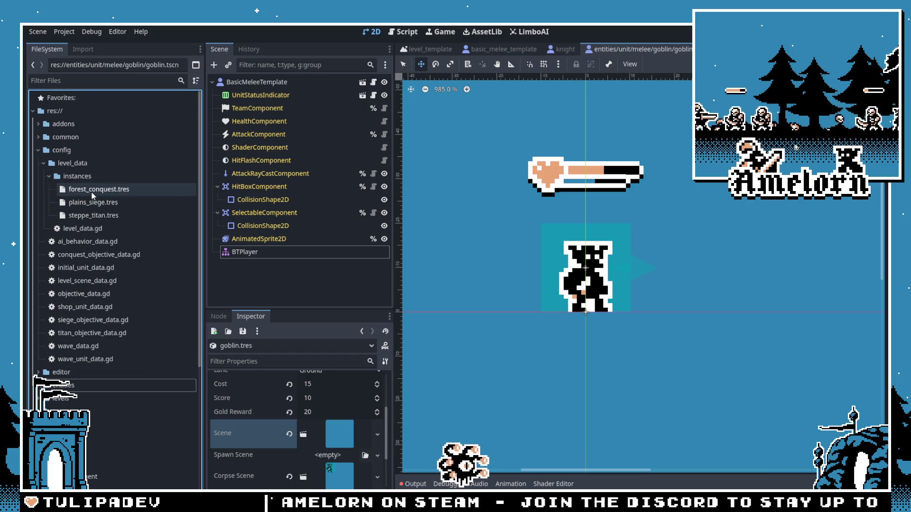
{"action": "left_click", "coordinate": [94, 189]}
Step: Add Goblin as a second Shop Units entry and run the game with F5
{"action": "scroll", "coordinate": [315, 430], "scroll_direction": "down", "scroll_amount": 10}
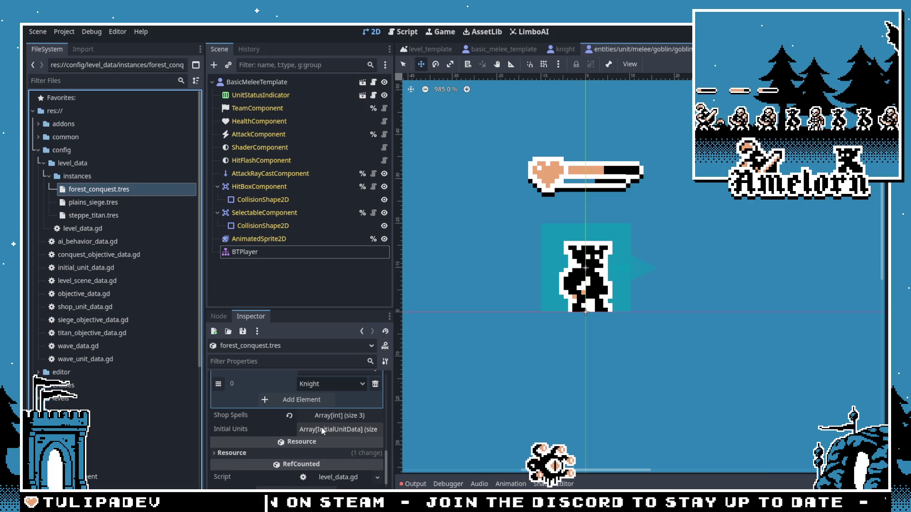
{"action": "scroll", "coordinate": [321, 428], "scroll_direction": "up", "scroll_amount": 2}
{"action": "left_click", "coordinate": [325, 458]}
{"action": "left_click", "coordinate": [324, 458]}
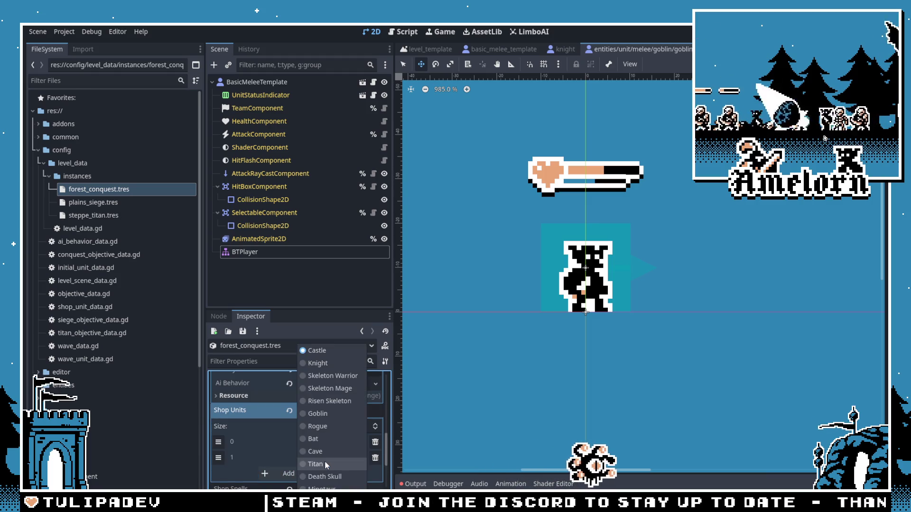
{"action": "left_click", "coordinate": [317, 413]}
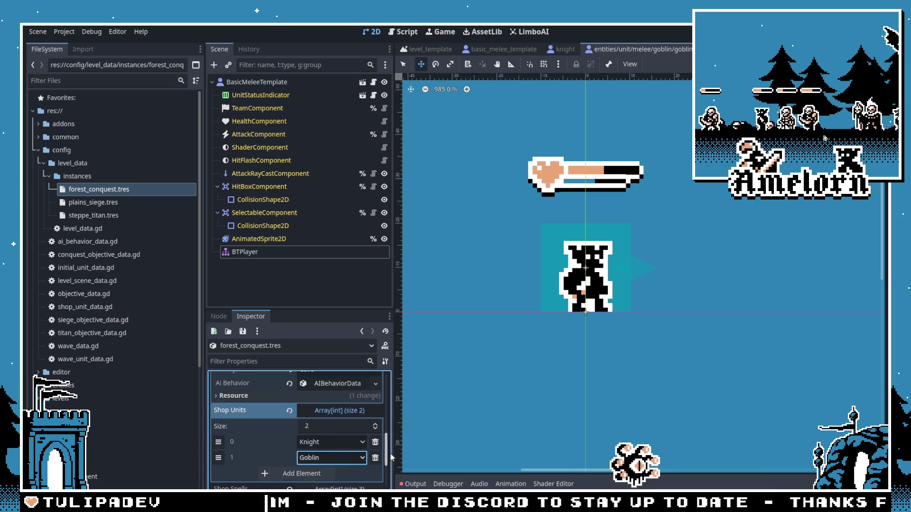
{"action": "key", "text": "F5"}
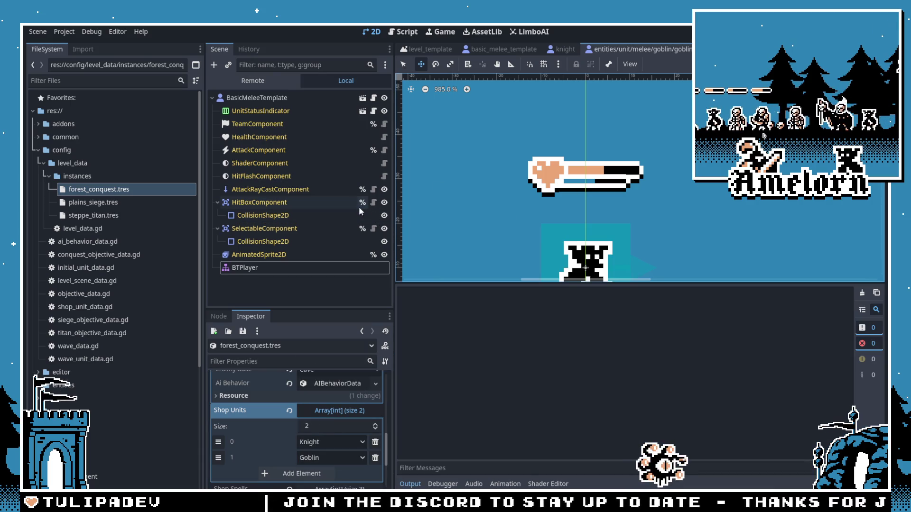
Step: Start Campaign, play Forest Conquest, buy a unit, then stop the game
{"action": "left_click", "coordinate": [442, 228]}
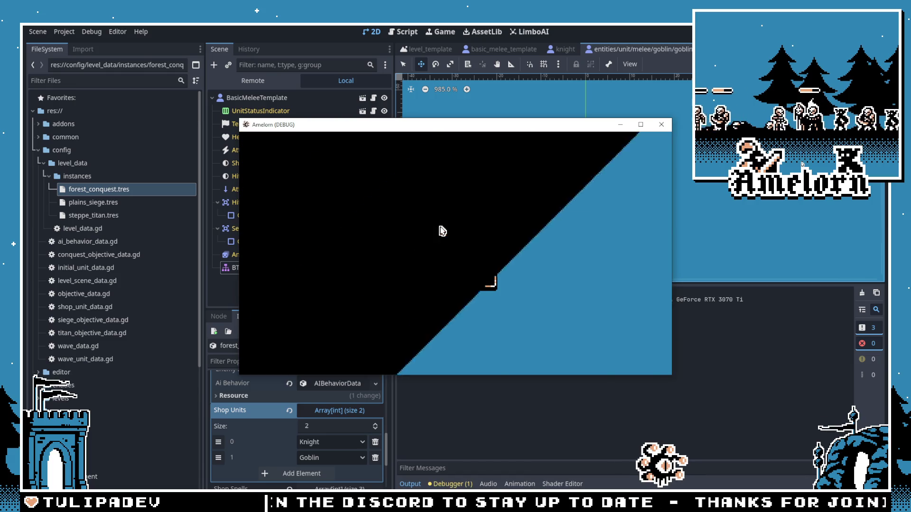
{"action": "left_click", "coordinate": [488, 265]}
{"action": "left_click", "coordinate": [400, 293]}
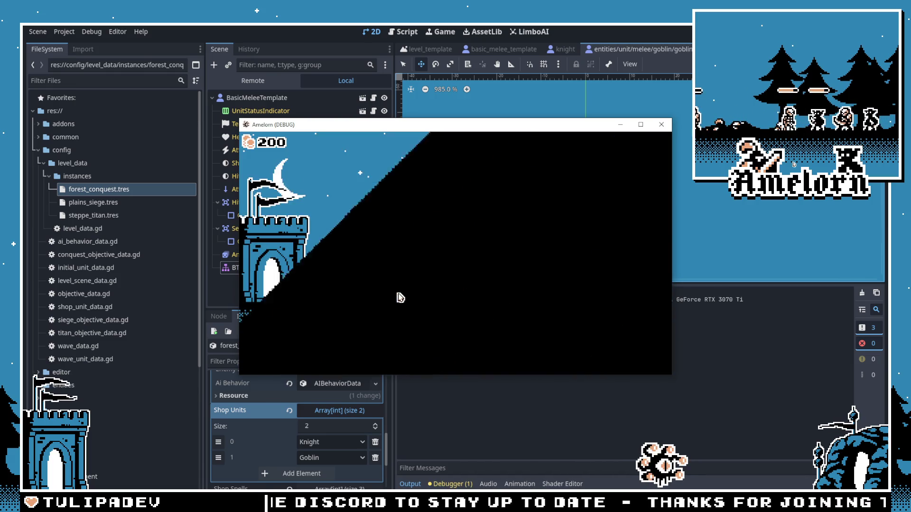
{"action": "left_click", "coordinate": [265, 357]}
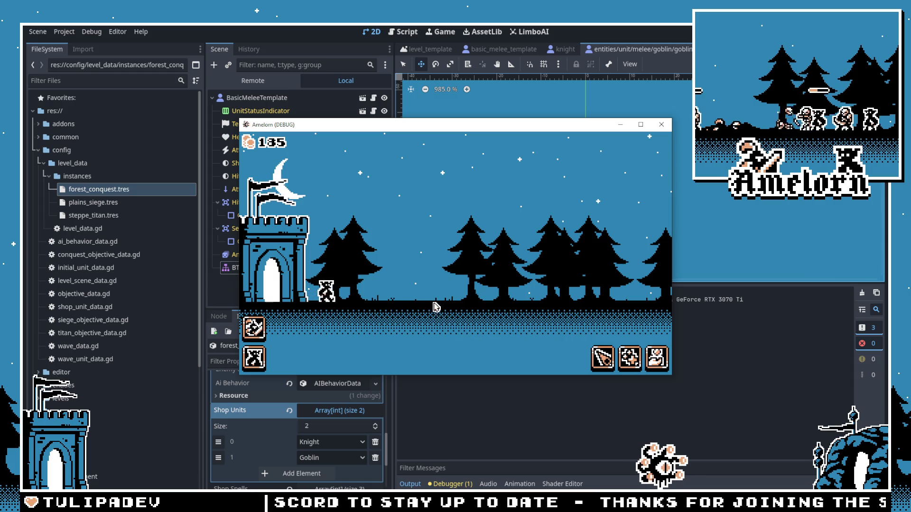
{"action": "key", "text": "F8"}
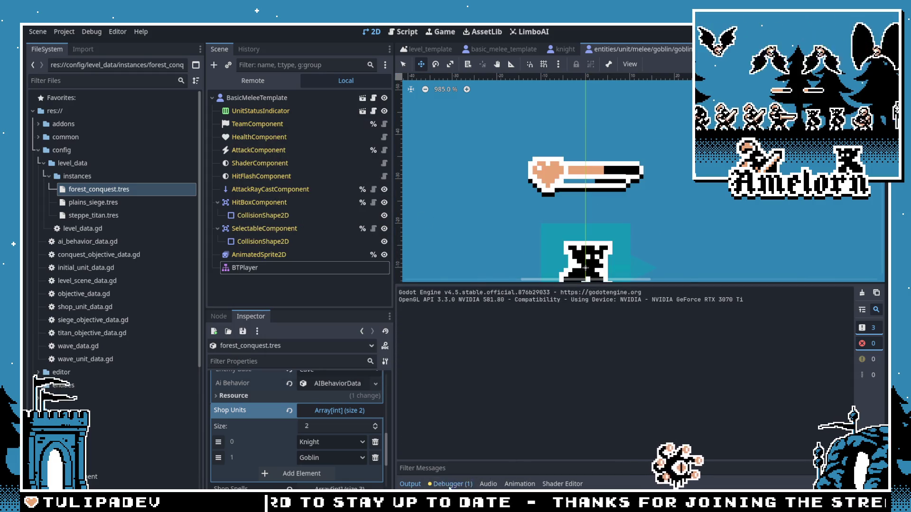
Step: Review the null get_collider error's stack trace in the Debugger and end the session
{"action": "left_click", "coordinate": [450, 483]}
{"action": "left_click", "coordinate": [781, 290]}
{"action": "left_click", "coordinate": [481, 355]}
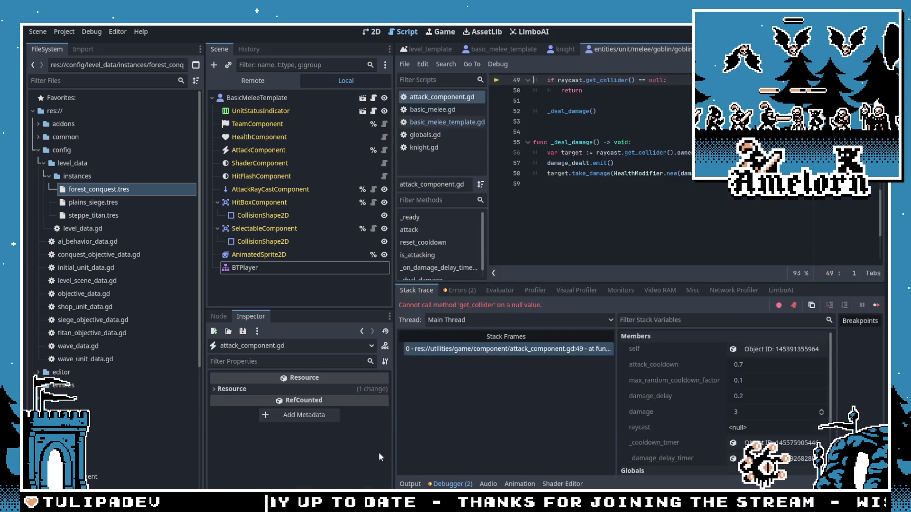
{"action": "scroll", "coordinate": [601, 161], "scroll_direction": "up", "scroll_amount": 3}
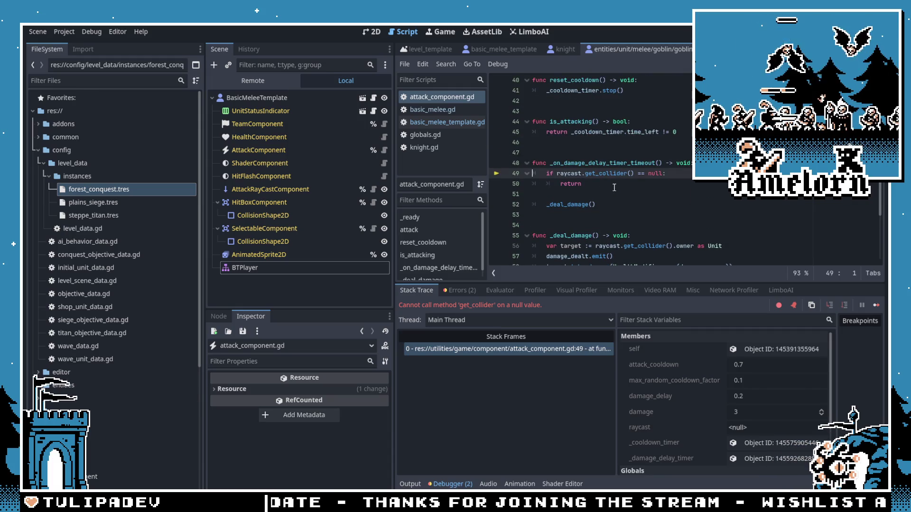
{"action": "scroll", "coordinate": [614, 187], "scroll_direction": "up", "scroll_amount": 2}
{"action": "mouse_move", "coordinate": [613, 183]}
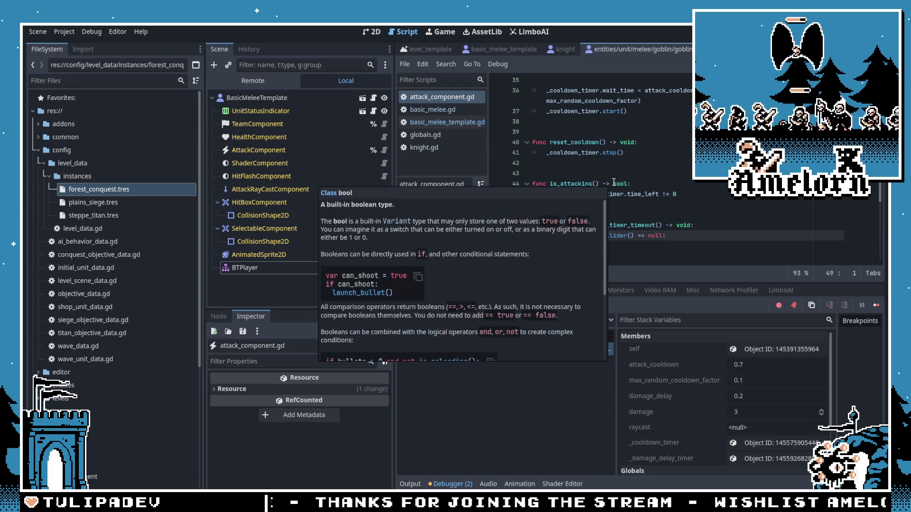
{"action": "key", "text": "F8"}
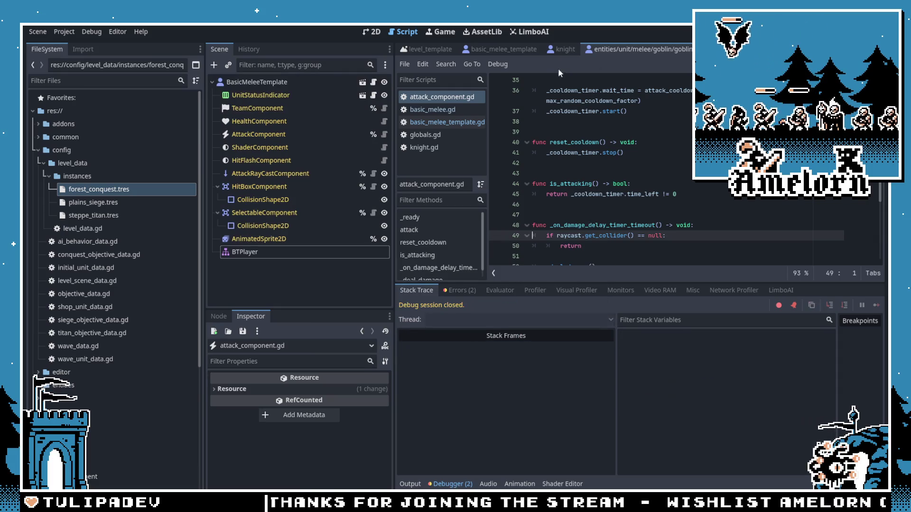
Step: Compare AttackComponent and AttackRayCastComponent settings between the template and goblin scenes
{"action": "left_click", "coordinate": [477, 52]}
{"action": "left_click", "coordinate": [264, 135]}
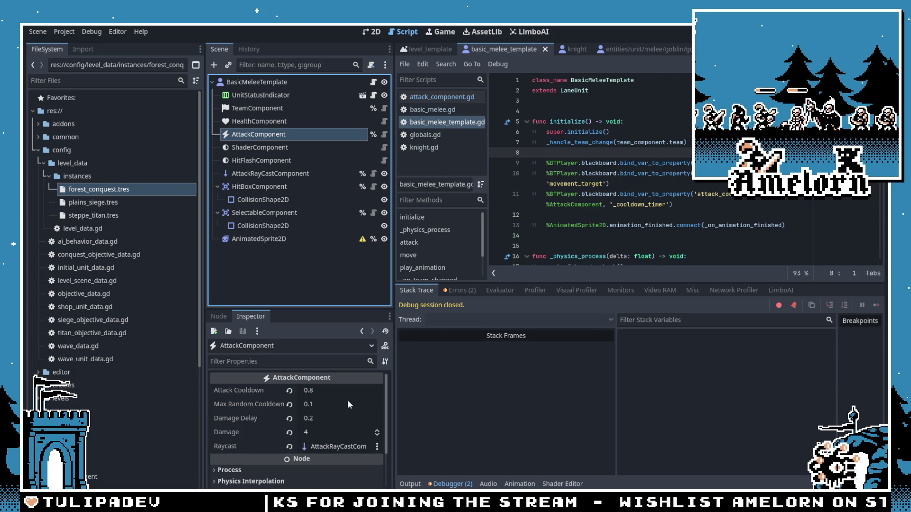
{"action": "left_click", "coordinate": [261, 174]}
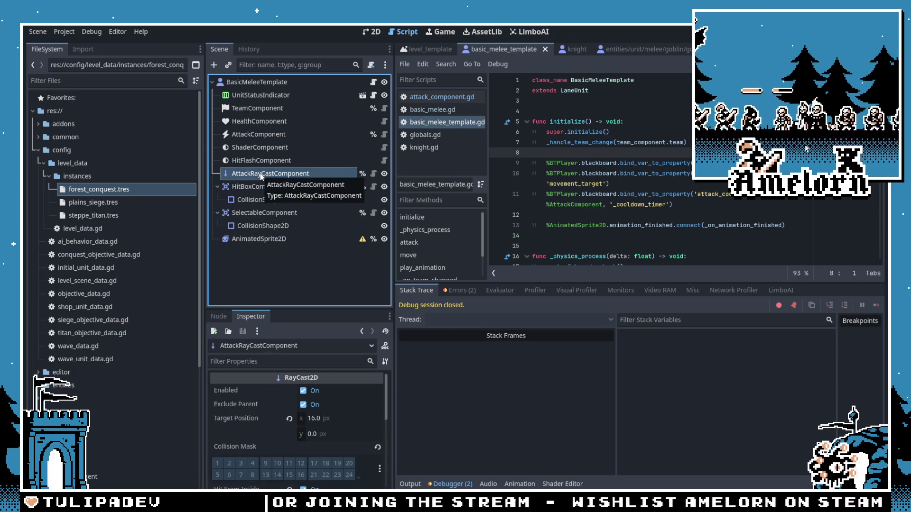
{"action": "scroll", "coordinate": [318, 414], "scroll_direction": "down", "scroll_amount": 3}
{"action": "scroll", "coordinate": [314, 414], "scroll_direction": "up", "scroll_amount": 3}
{"action": "left_click", "coordinate": [663, 50]}
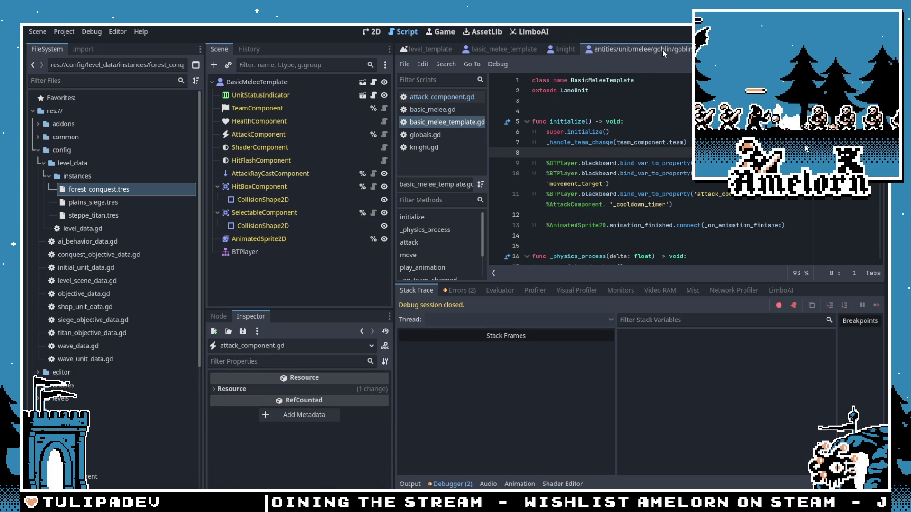
{"action": "left_click", "coordinate": [282, 174]}
{"action": "left_click", "coordinate": [277, 147]}
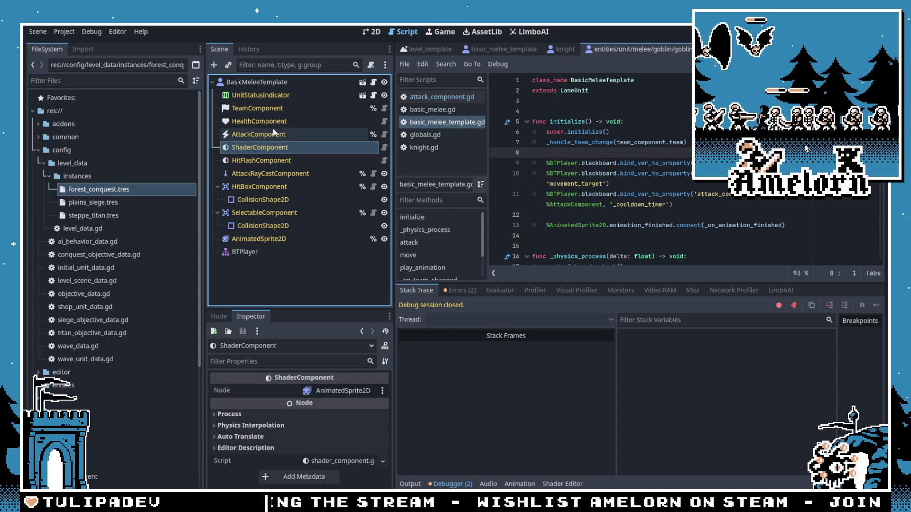
{"action": "left_click", "coordinate": [274, 134]}
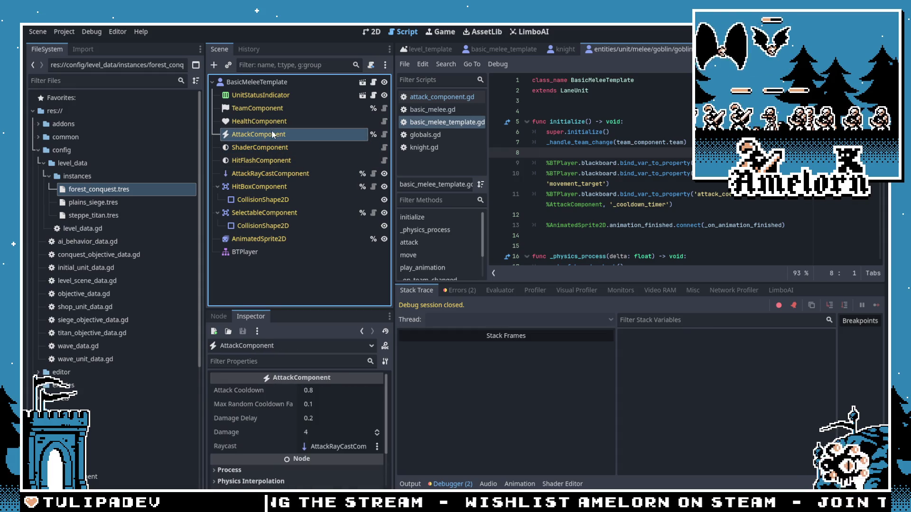
{"action": "left_click", "coordinate": [273, 174]}
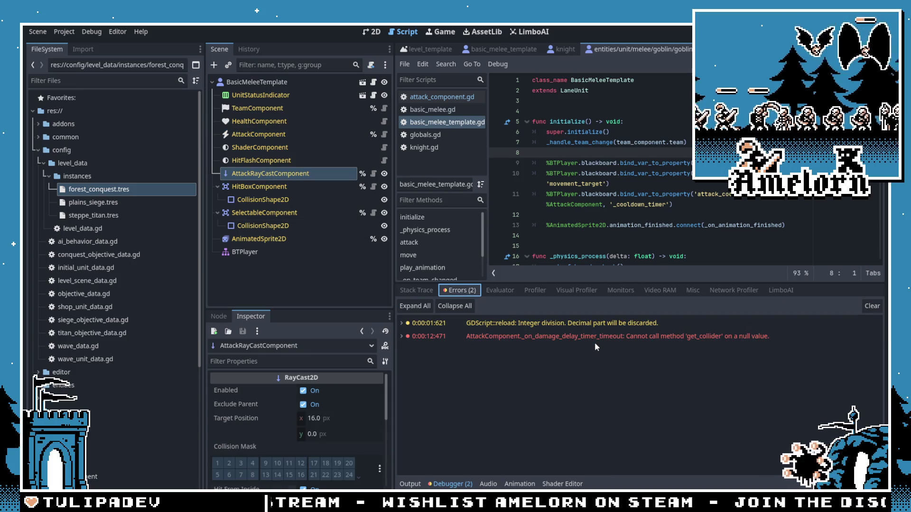
Step: Jump to line 49 of attack_component.gd and check the Goblin's AttackComponent raycast
{"action": "double_click", "coordinate": [589, 340]}
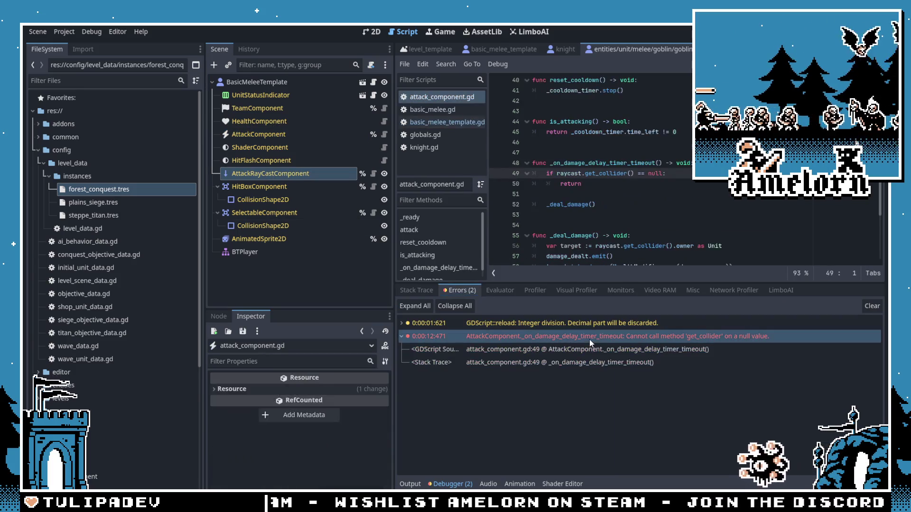
{"action": "left_click", "coordinate": [600, 194]}
{"action": "double_click", "coordinate": [569, 173]}
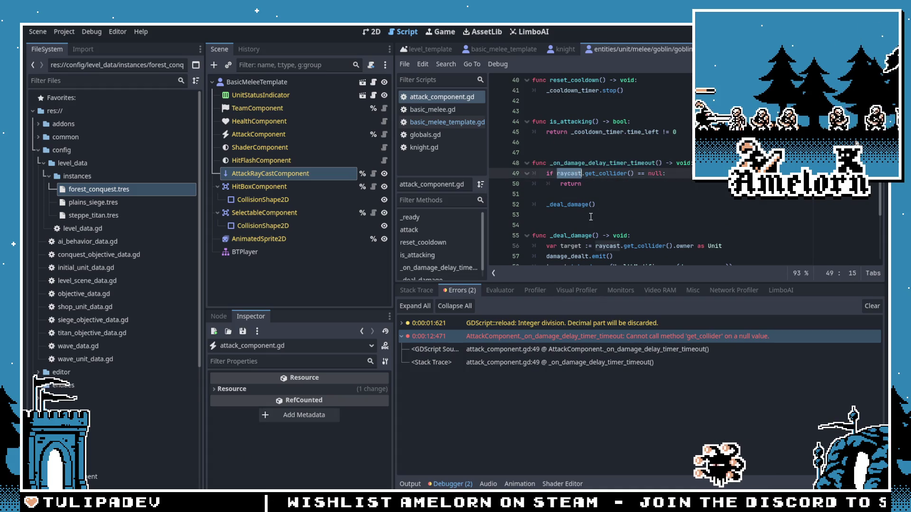
{"action": "scroll", "coordinate": [612, 168], "scroll_direction": "up", "scroll_amount": 9}
{"action": "left_click", "coordinate": [432, 110]}
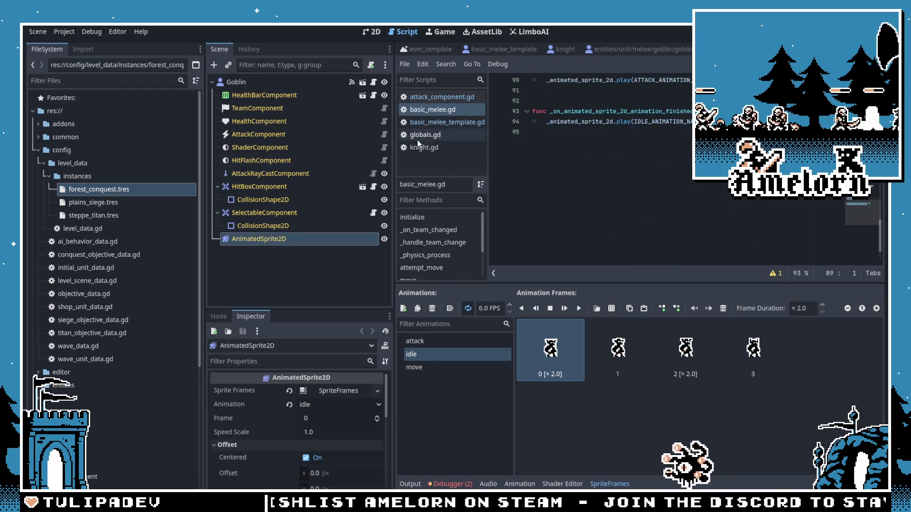
{"action": "left_click", "coordinate": [269, 173]}
{"action": "left_click", "coordinate": [265, 160]}
{"action": "left_click", "coordinate": [263, 147]}
{"action": "left_click", "coordinate": [258, 135]}
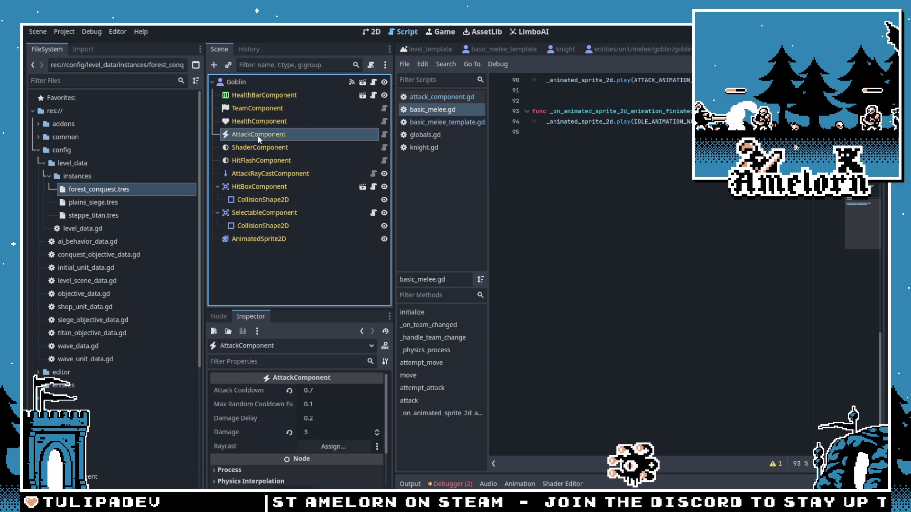
{"action": "left_click", "coordinate": [546, 100]}
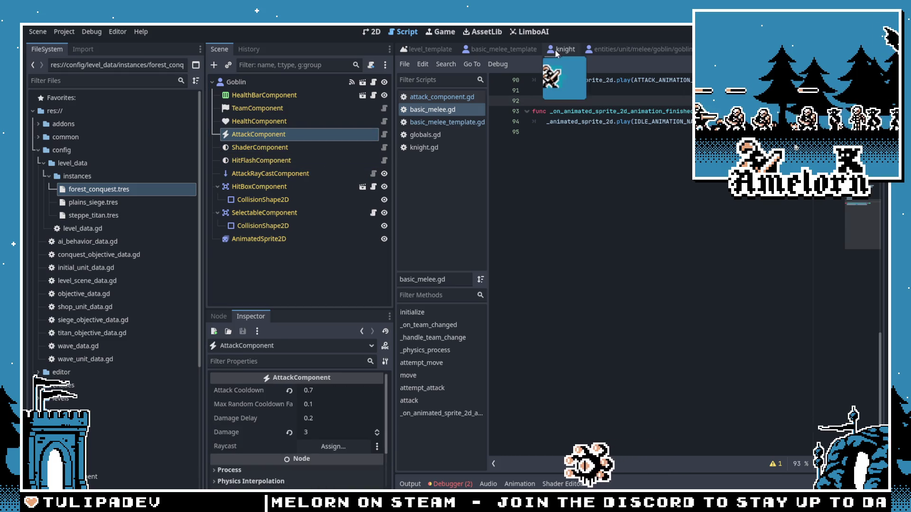
Step: Close the old goblin and knight scene tabs, keeping basic_melee_template open
{"action": "left_click", "coordinate": [509, 51]}
{"action": "left_click", "coordinate": [672, 52]}
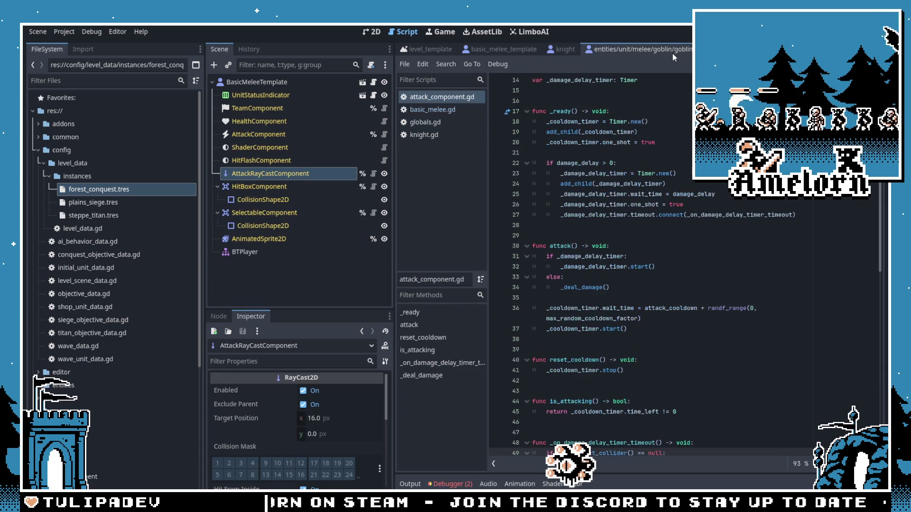
{"action": "left_click", "coordinate": [616, 52]}
{"action": "left_click", "coordinate": [619, 50]}
{"action": "left_click", "coordinate": [580, 48]}
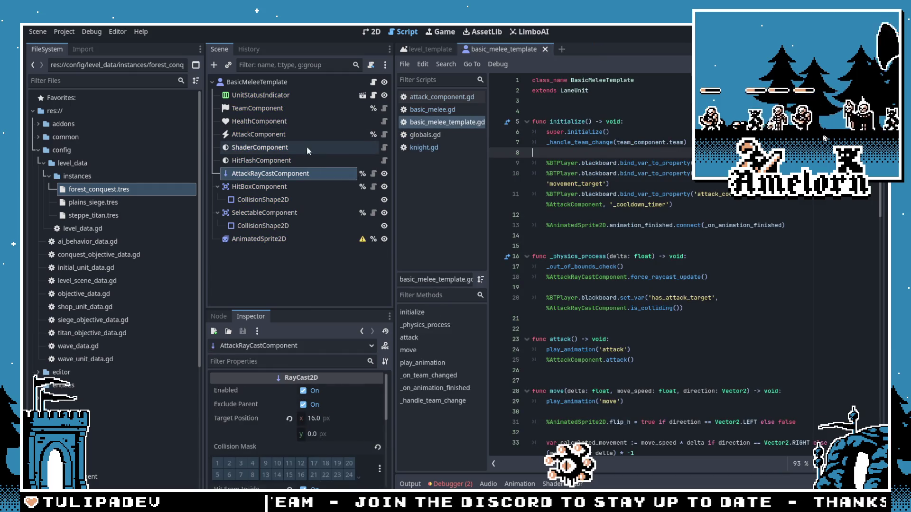
Step: Inspect the template's component nodes, ending on the AttackComponent properties
{"action": "left_click", "coordinate": [303, 160]}
{"action": "left_click", "coordinate": [280, 173]}
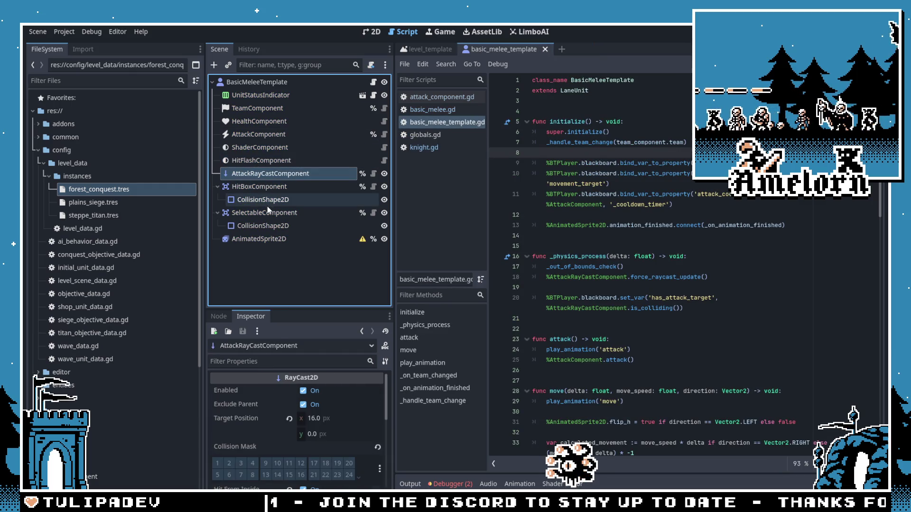
{"action": "left_click", "coordinate": [249, 189]}
{"action": "left_click", "coordinate": [249, 226]}
{"action": "left_click", "coordinate": [257, 148]}
{"action": "left_click", "coordinate": [262, 134]}
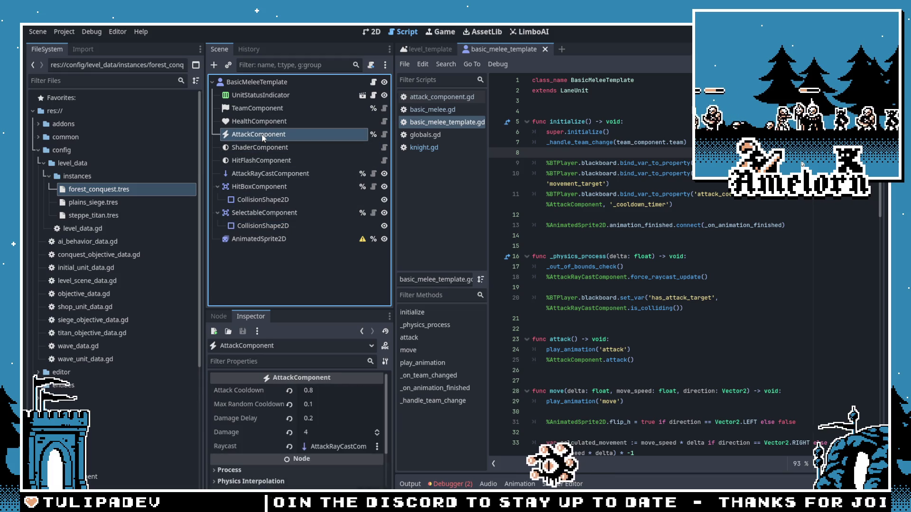
Step: Set the template AttackComponent's Raycast to AttackRayCastComponent and save
{"action": "left_click", "coordinate": [304, 446]}
{"action": "left_click", "coordinate": [426, 152]}
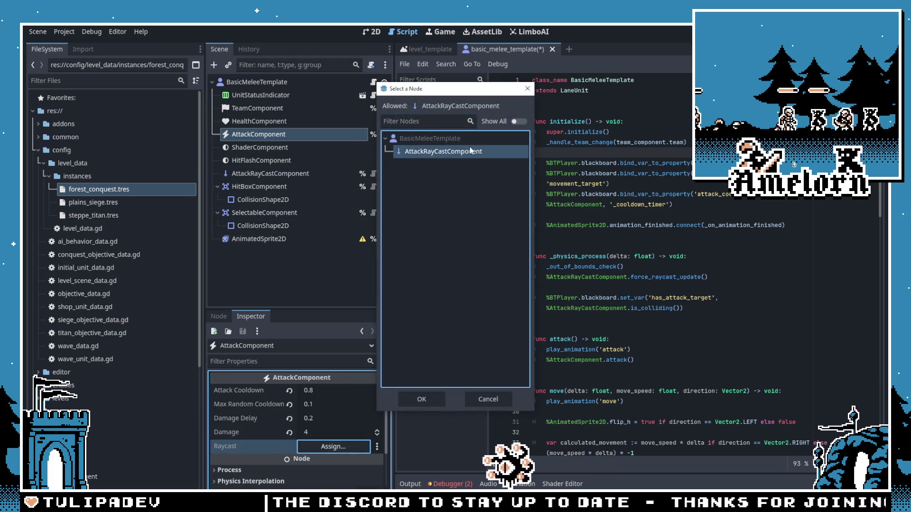
{"action": "left_click", "coordinate": [418, 398]}
{"action": "key", "text": "ctrl+s"}
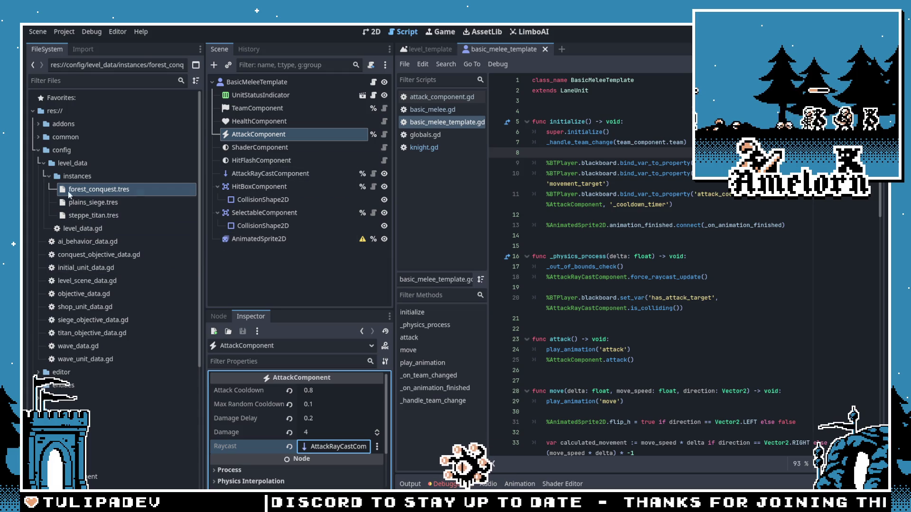
Step: Open goblin.tscn, set its AttackComponent Raycast to AttackRayCastComponent, and save
{"action": "scroll", "coordinate": [56, 280], "scroll_direction": "down", "scroll_amount": 5}
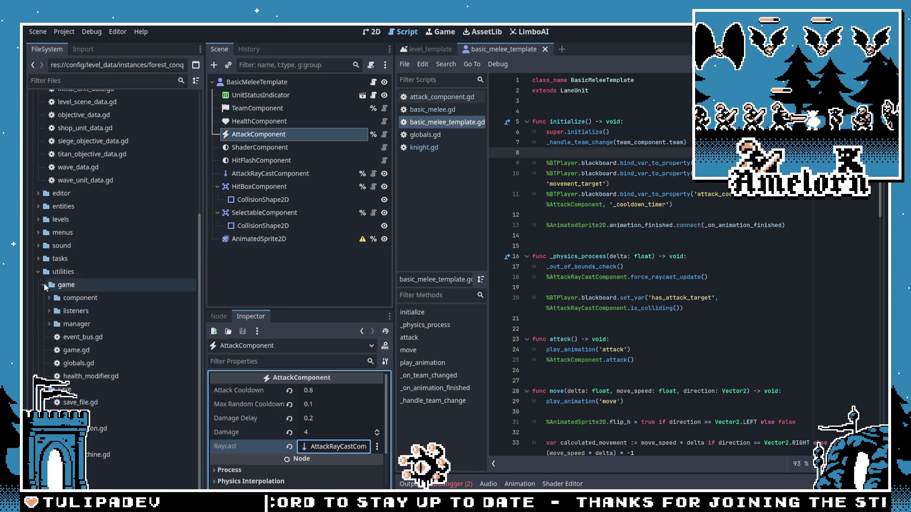
{"action": "left_click", "coordinate": [44, 285]}
{"action": "double_click", "coordinate": [63, 206]}
{"action": "scroll", "coordinate": [82, 269], "scroll_direction": "down", "scroll_amount": 4}
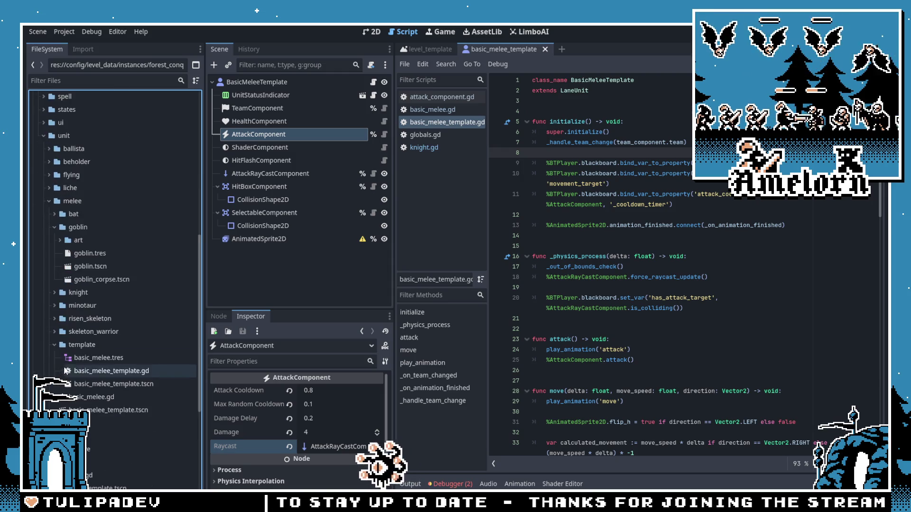
{"action": "double_click", "coordinate": [82, 269]}
{"action": "left_click", "coordinate": [271, 134]}
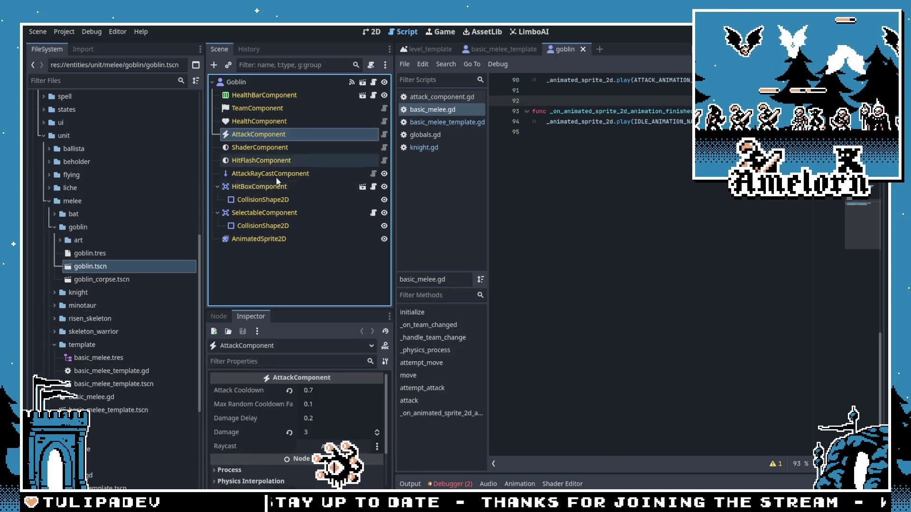
{"action": "left_click", "coordinate": [334, 447]}
{"action": "double_click", "coordinate": [445, 152]}
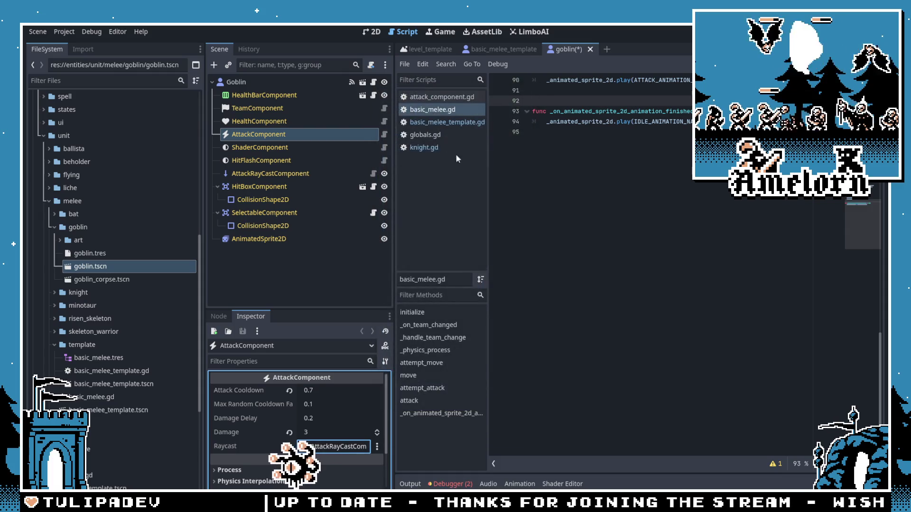
{"action": "key", "text": "ctrl+s"}
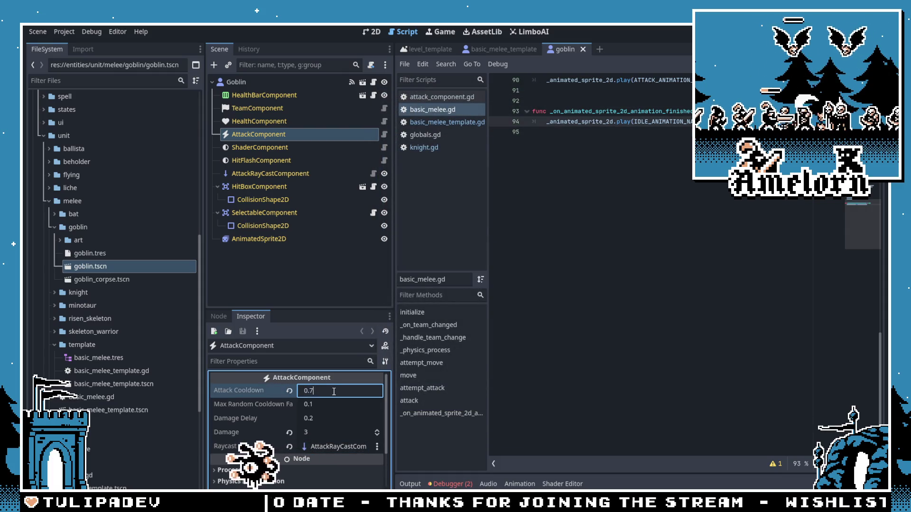
Step: Commit the Goblin's Attack Cooldown of 0.7 and start editing its Damage
{"action": "left_click", "coordinate": [586, 154]}
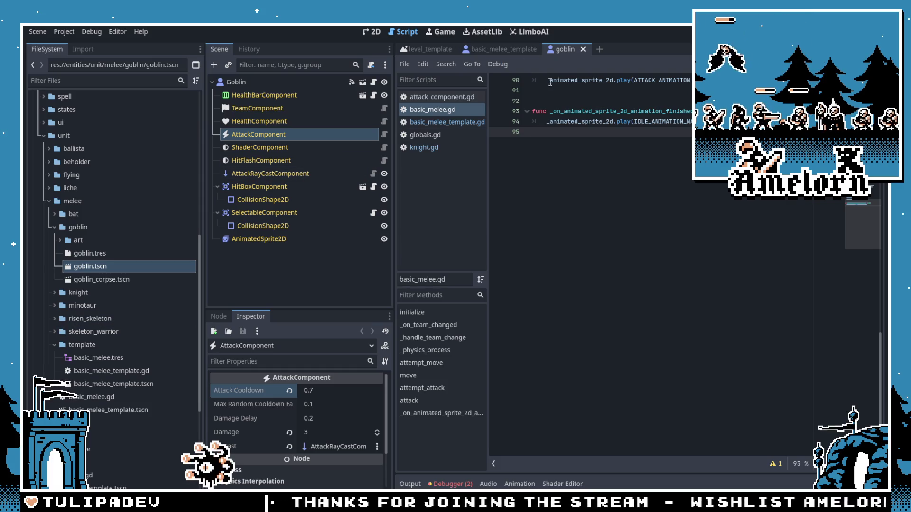
{"action": "left_click", "coordinate": [53, 229]}
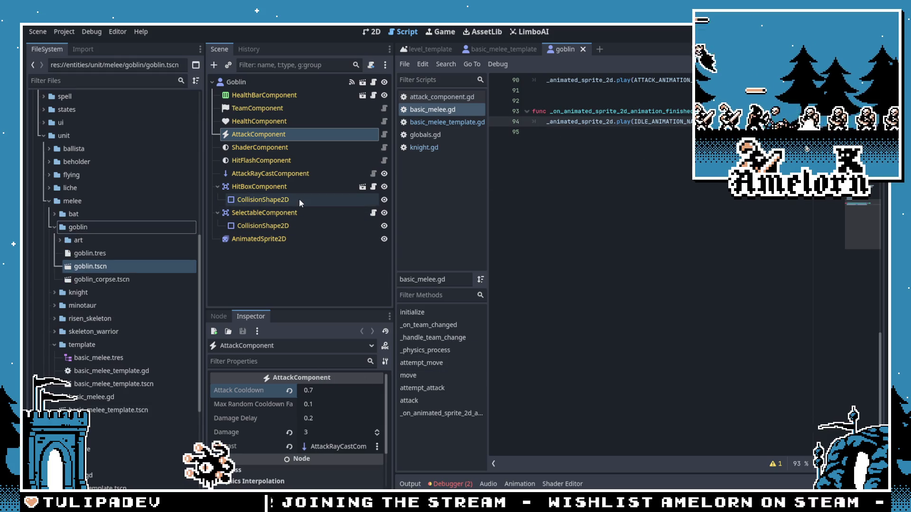
{"action": "left_click", "coordinate": [319, 433]}
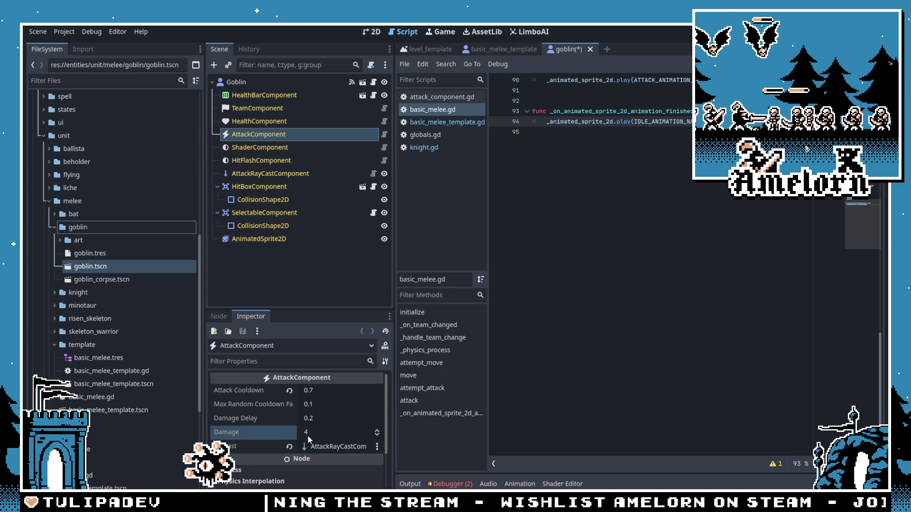
Step: Cancel the damage edit and review the goblin's Health, Team, HealthBar, Shader, HitFlash, raycast and HitBox components
{"action": "key", "text": "Escape"}
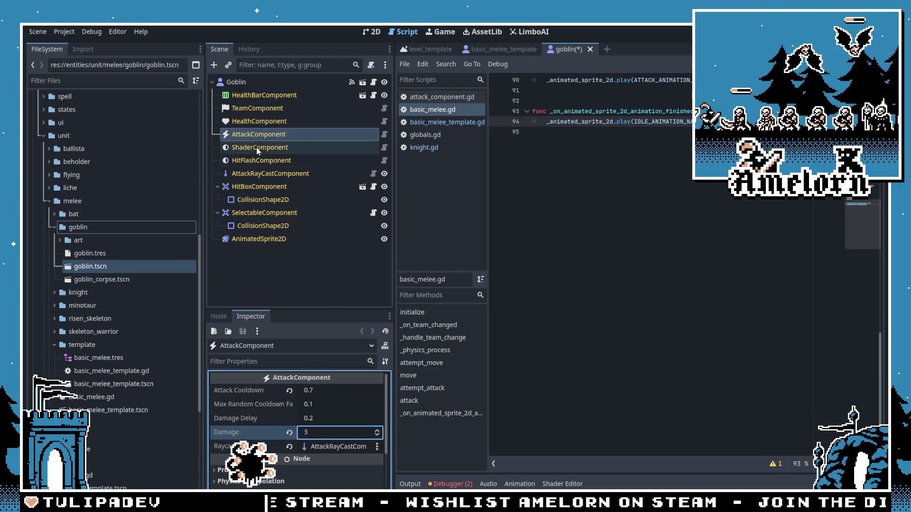
{"action": "left_click", "coordinate": [258, 121]}
{"action": "left_click", "coordinate": [263, 108]}
{"action": "left_click", "coordinate": [260, 95]}
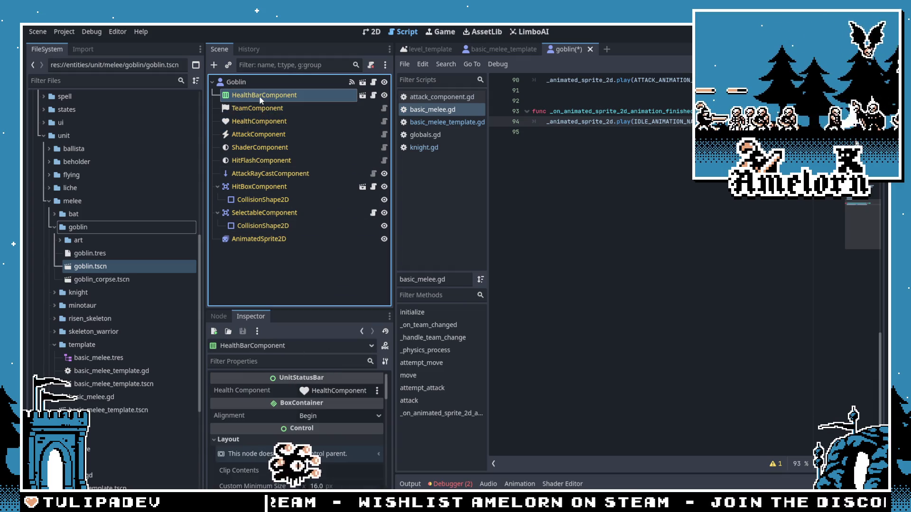
{"action": "left_click", "coordinate": [263, 148]}
{"action": "left_click", "coordinate": [257, 161]}
{"action": "left_click", "coordinate": [253, 174]}
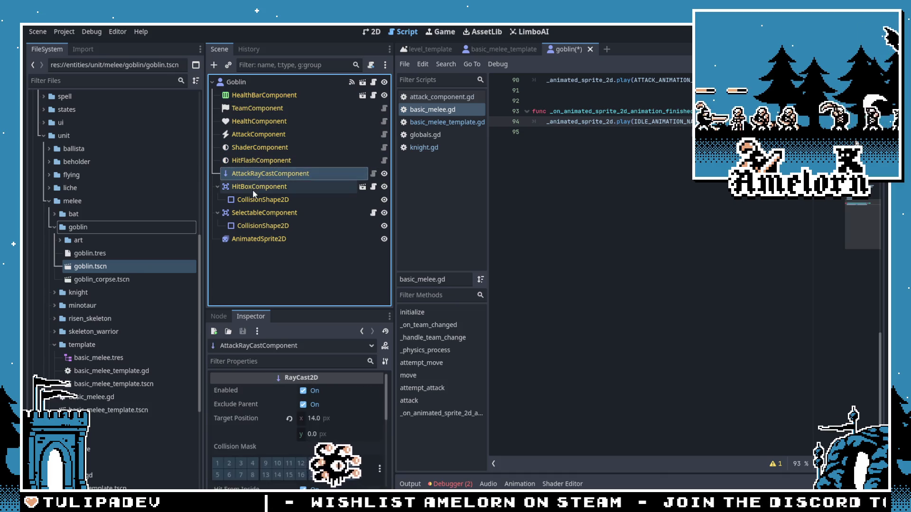
{"action": "left_click", "coordinate": [252, 188]}
Step: Set the goblin's AttackComponent Damage to 2
{"action": "left_click", "coordinate": [246, 161]}
{"action": "left_click", "coordinate": [245, 174]}
{"action": "left_click", "coordinate": [249, 162]}
{"action": "left_click", "coordinate": [254, 136]}
{"action": "left_click", "coordinate": [323, 446]}
{"action": "key", "text": "Escape"}
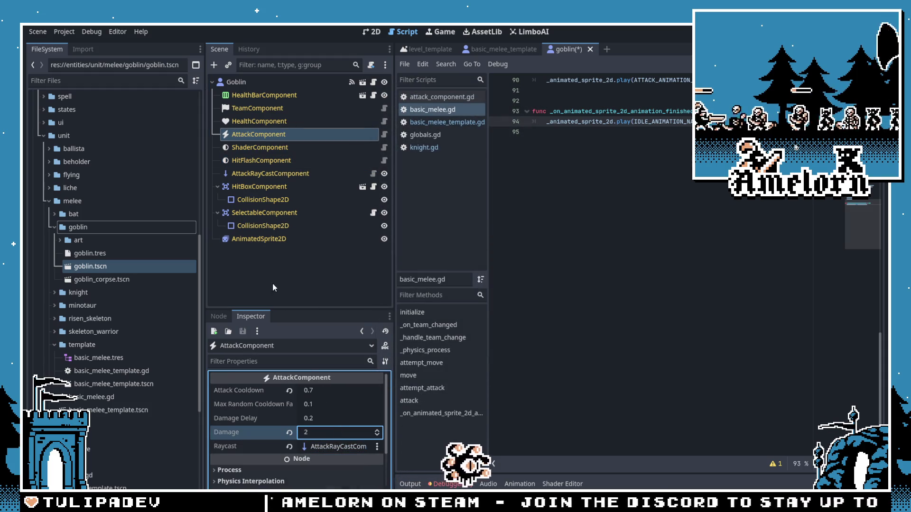
{"action": "left_click", "coordinate": [590, 111]}
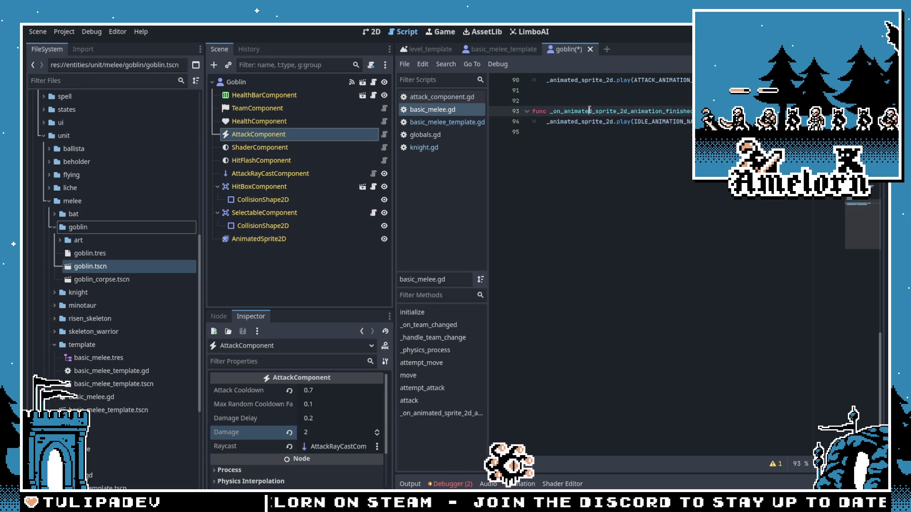
{"action": "scroll", "coordinate": [541, 252], "scroll_direction": "up", "scroll_amount": 10}
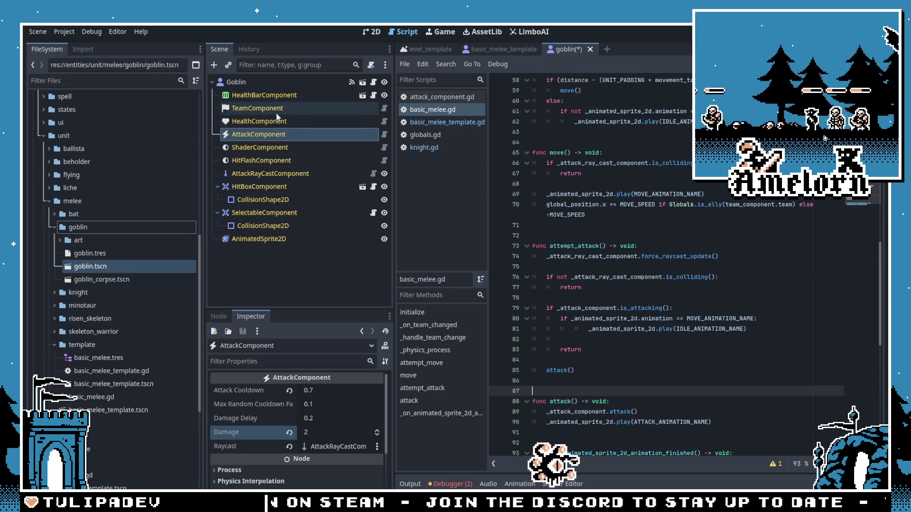
Step: Set HealthComponent Max Health to 8, then save and run the game with F5
{"action": "left_click", "coordinate": [274, 121]}
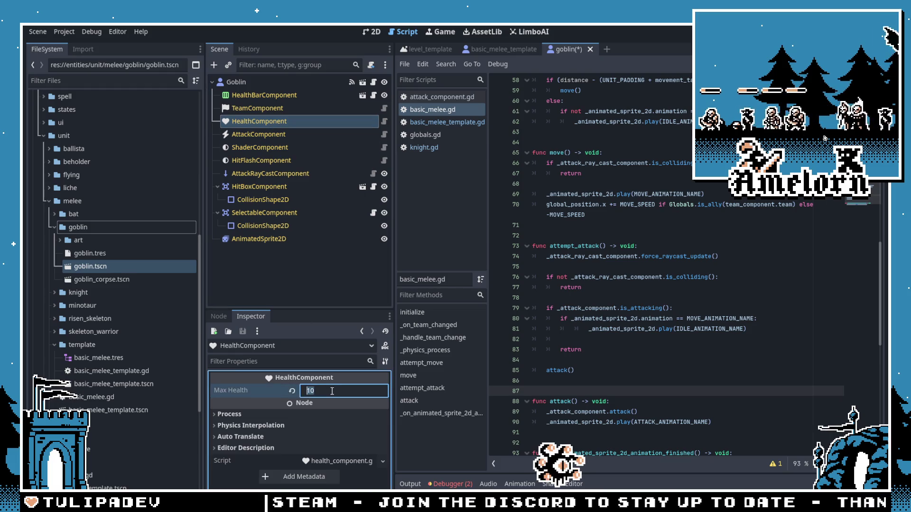
{"action": "left_click", "coordinate": [291, 109]}
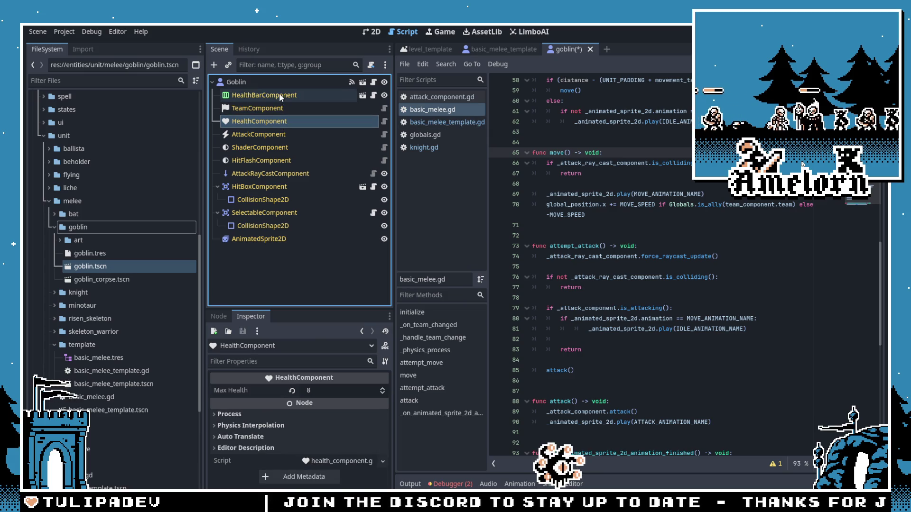
{"action": "key", "text": "F5"}
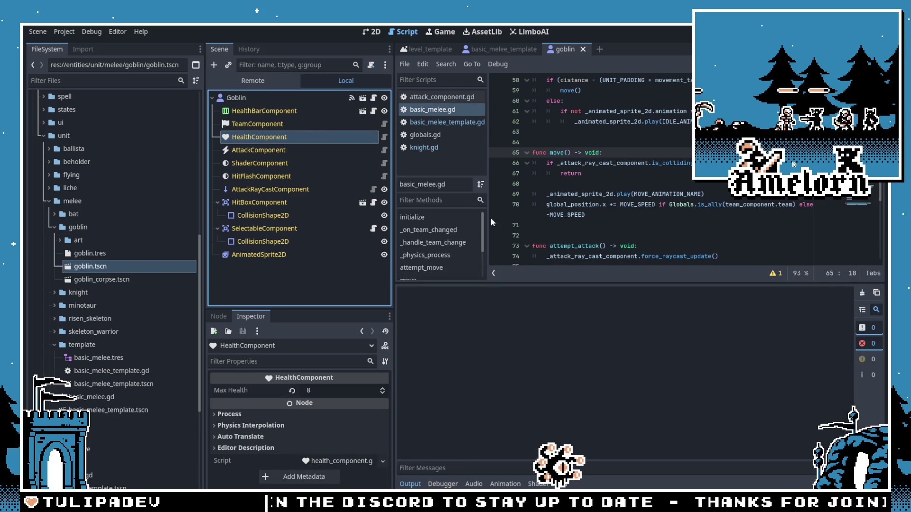
Step: Start the Forest Conquest campaign level and spawn a sword unit outside the castle
{"action": "left_click", "coordinate": [469, 228]}
{"action": "left_click", "coordinate": [468, 270]}
{"action": "left_click", "coordinate": [399, 290]}
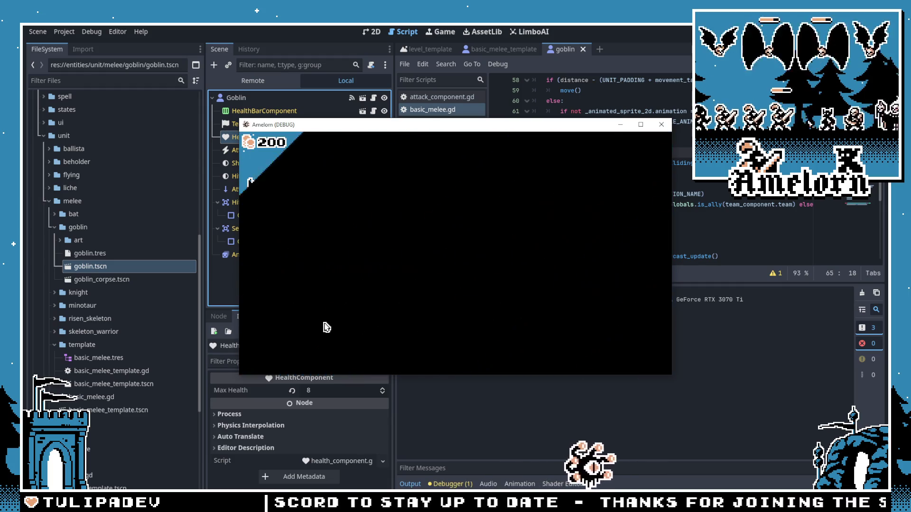
{"action": "left_click", "coordinate": [256, 337]}
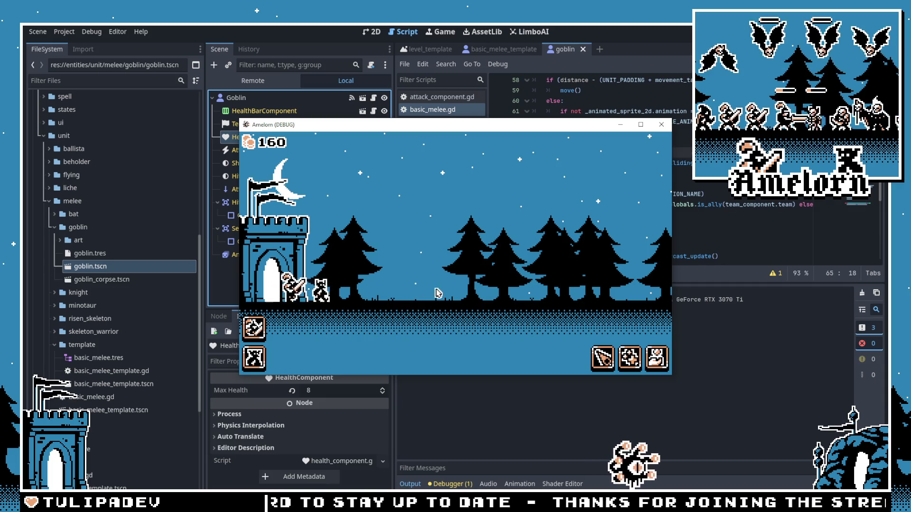
Step: Watch the battle fullscreen, then stop the game with F8 and return to the goblin script
{"action": "key", "text": "F11"}
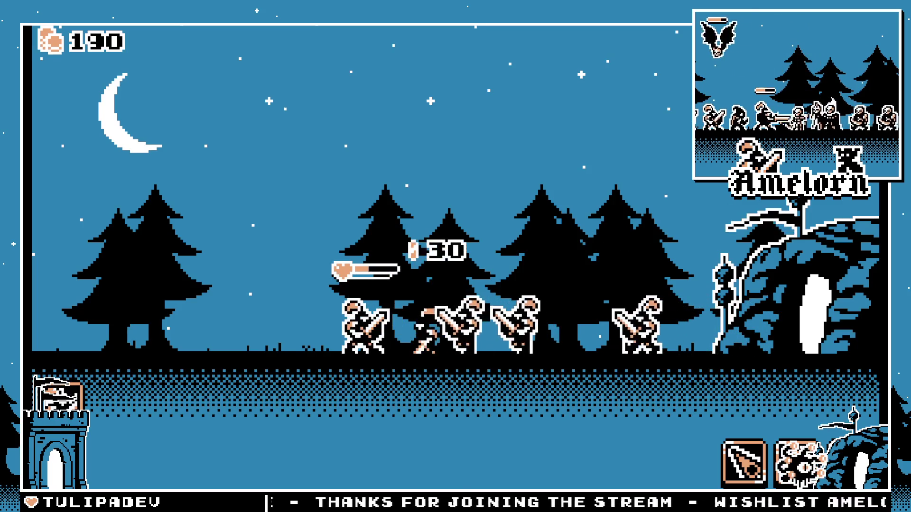
{"action": "key", "text": "F8"}
{"action": "left_click", "coordinate": [570, 141]}
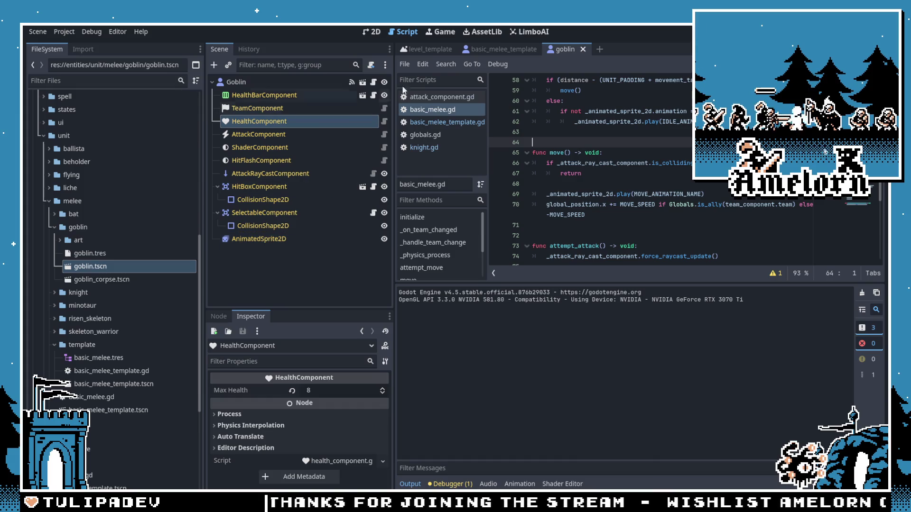
Step: Compare the goblin scene with basic_melee_template, viewing the root node, 2D canvas and basic_melee.gd script
{"action": "left_click", "coordinate": [509, 49]}
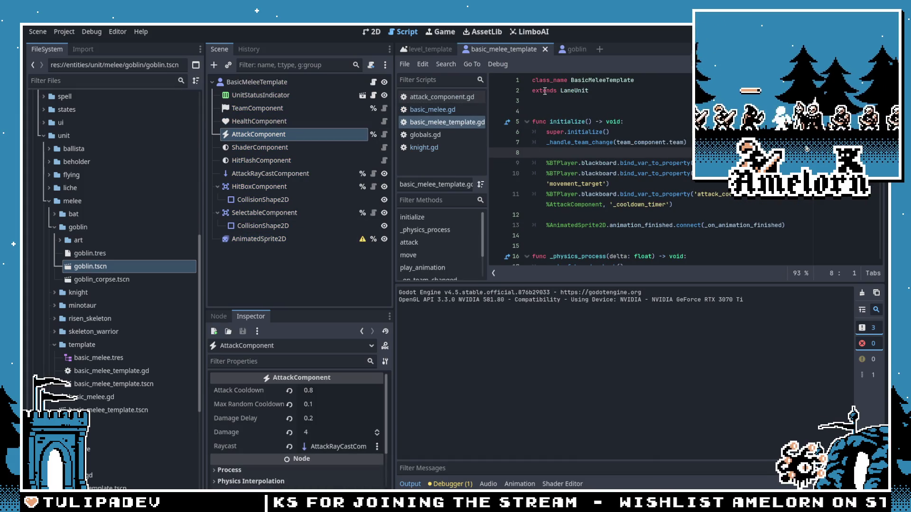
{"action": "left_click", "coordinate": [576, 51]}
{"action": "left_click", "coordinate": [250, 88]}
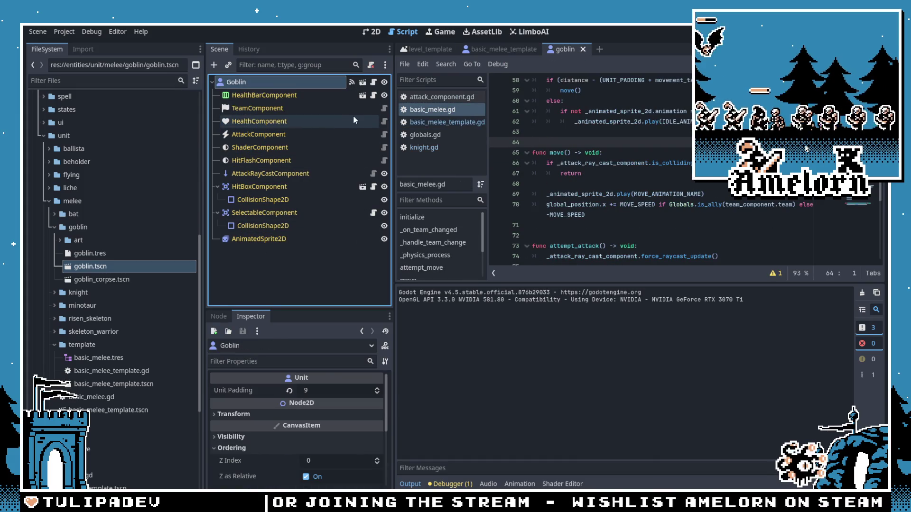
{"action": "left_click", "coordinate": [582, 132]}
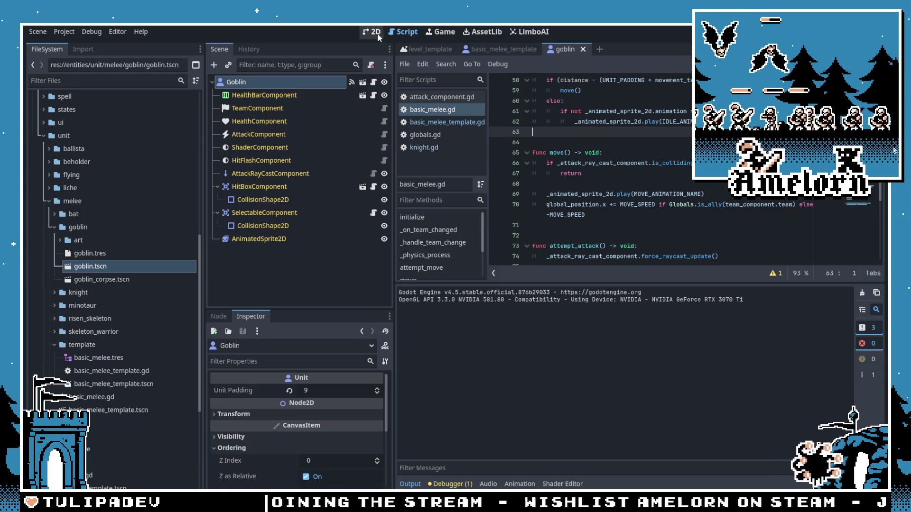
{"action": "left_click", "coordinate": [374, 32]}
{"action": "left_click", "coordinate": [446, 486]}
{"action": "scroll", "coordinate": [545, 331], "scroll_direction": "down", "scroll_amount": 2}
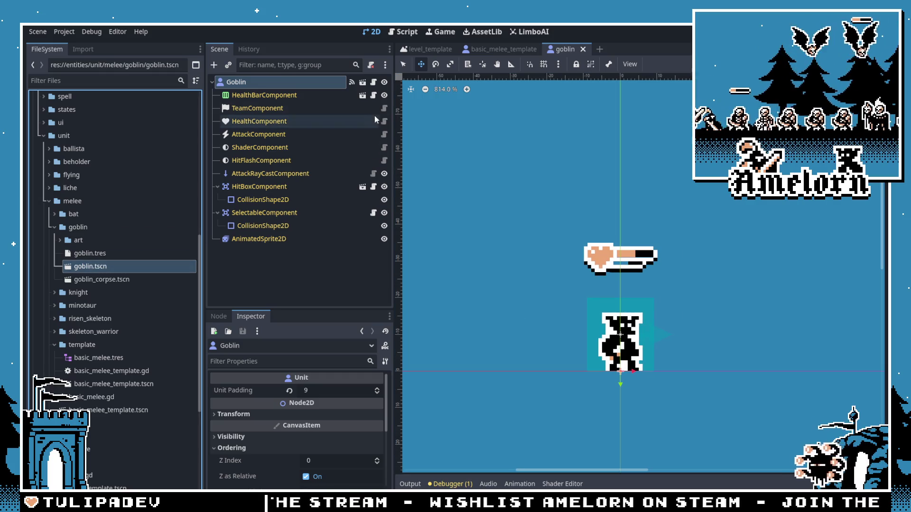
{"action": "left_click", "coordinate": [373, 81]}
{"action": "scroll", "coordinate": [555, 195], "scroll_direction": "up", "scroll_amount": 10}
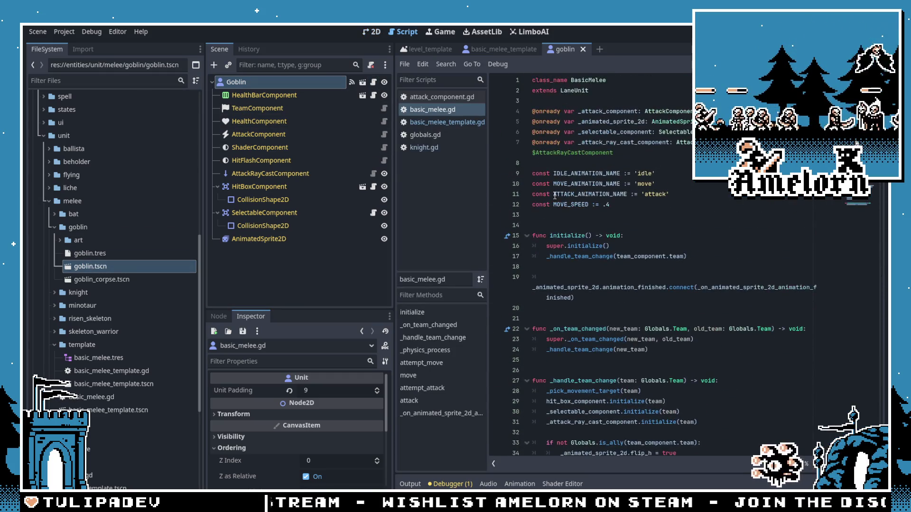
Step: Close the goblin scene, reopen goblin.tscn and goblin_corpse.tscn, then close both tabs
{"action": "left_click", "coordinate": [583, 49]}
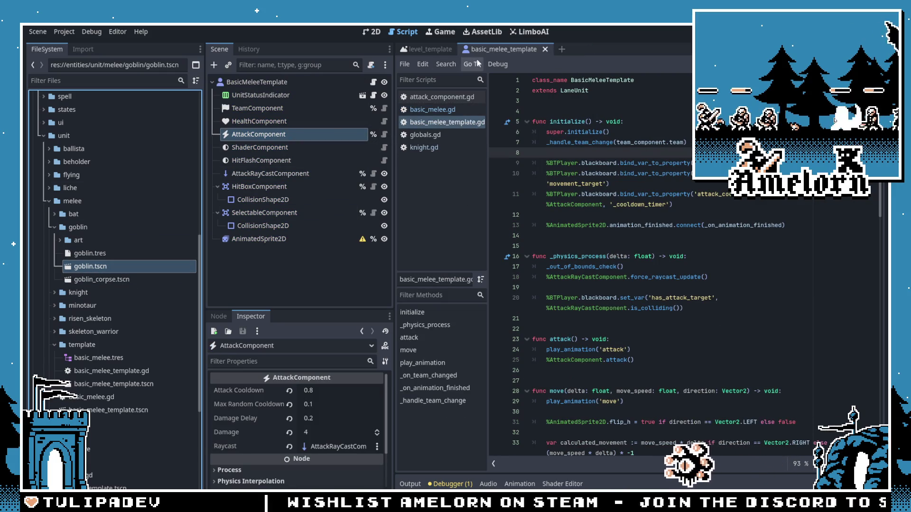
{"action": "left_click", "coordinate": [374, 32]}
{"action": "double_click", "coordinate": [90, 266]}
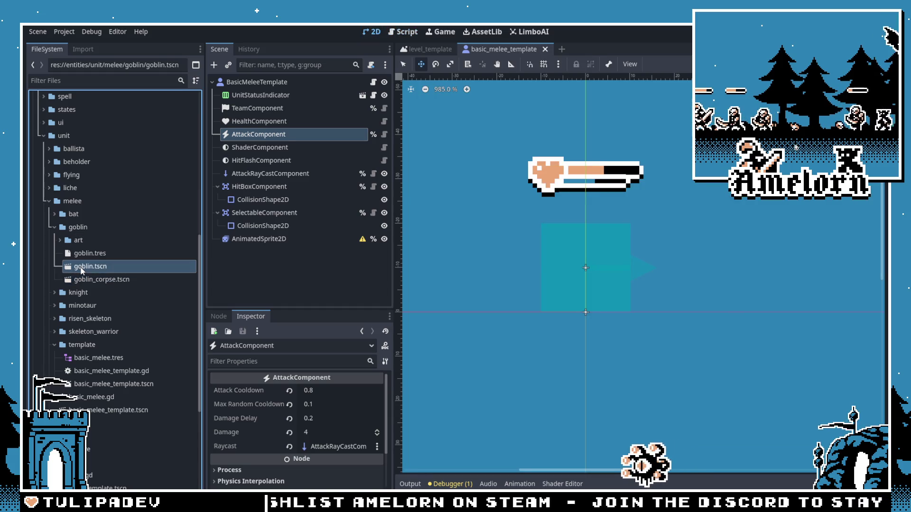
{"action": "double_click", "coordinate": [90, 279]}
{"action": "double_click", "coordinate": [75, 266]}
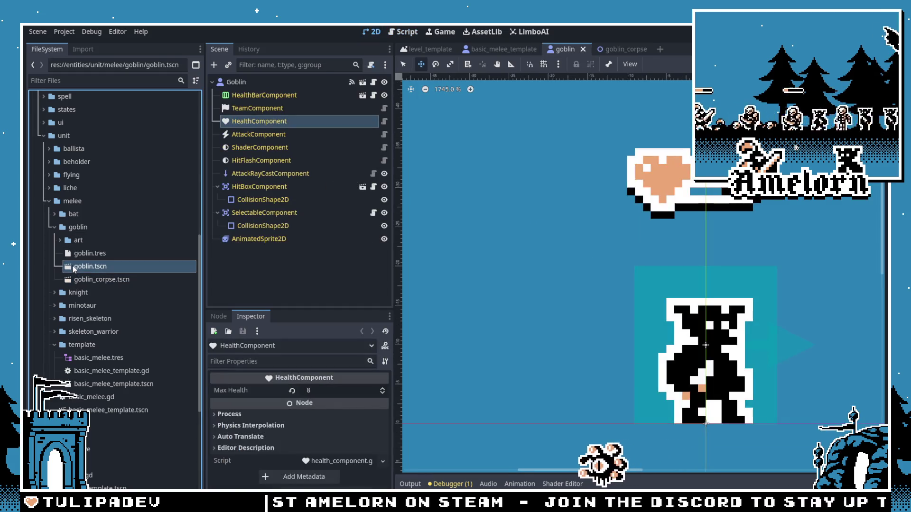
{"action": "left_click", "coordinate": [623, 48]}
{"action": "left_click", "coordinate": [655, 49]}
{"action": "left_click", "coordinate": [583, 49]}
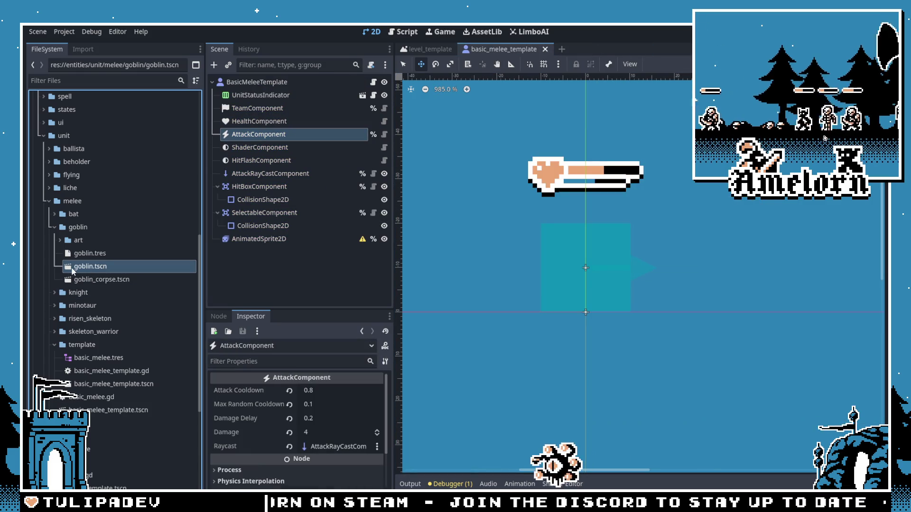
Step: Create a new scene inheriting basic_melee_template.tscn and save it as goblin_bt.tscn
{"action": "right_click", "coordinate": [95, 384]}
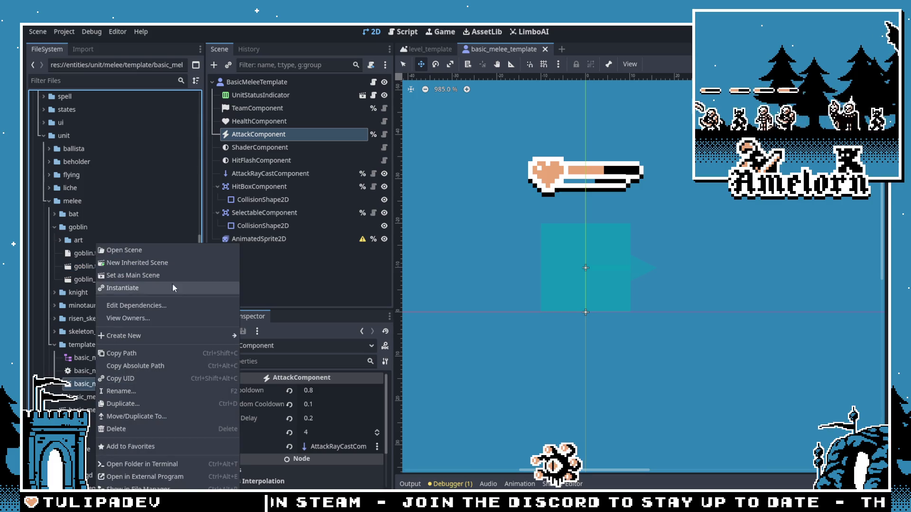
{"action": "left_click", "coordinate": [170, 263]}
{"action": "key", "text": "ctrl+s"}
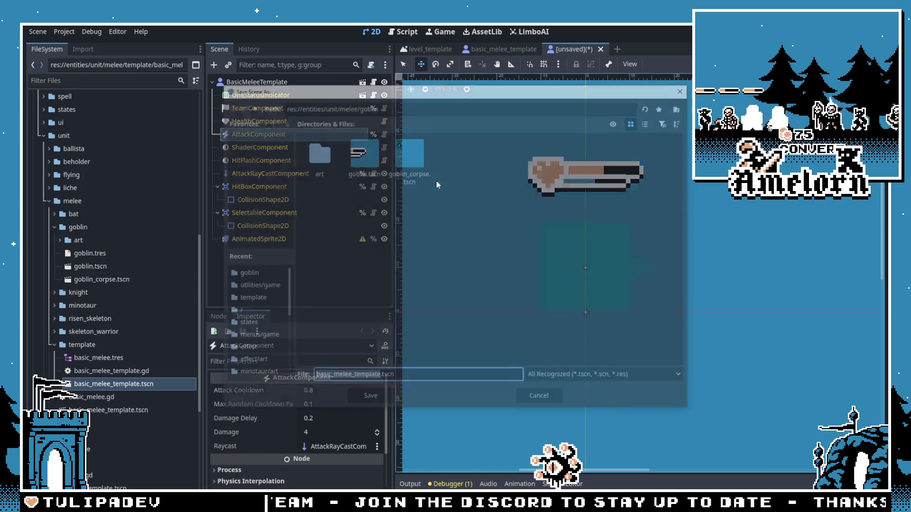
{"action": "type", "text": "goblin_bt"}
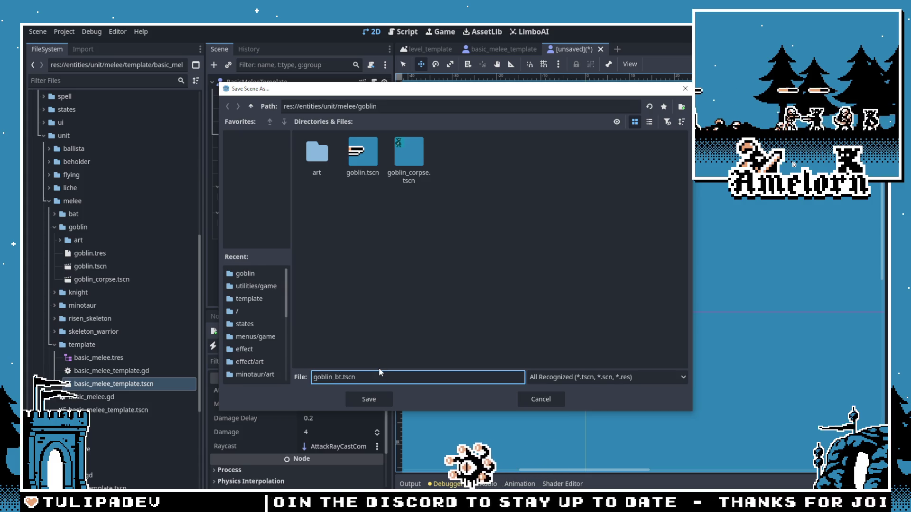
{"action": "left_click", "coordinate": [375, 397]}
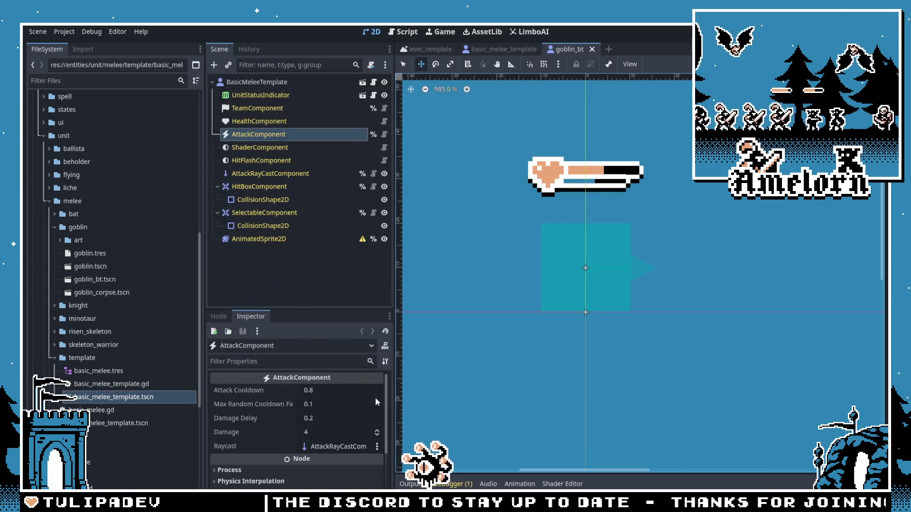
Step: Copy the SpriteFrames from the original goblin scene's AnimatedSprite2D
{"action": "left_click", "coordinate": [129, 283]}
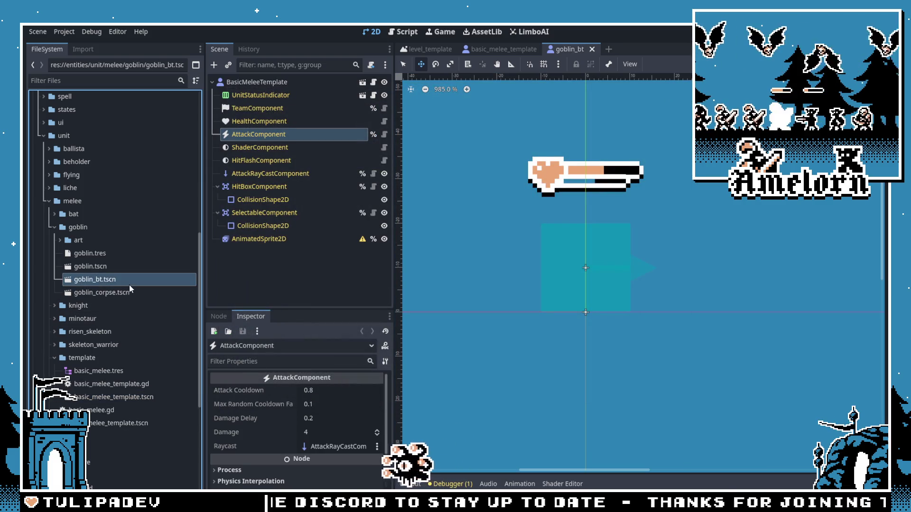
{"action": "double_click", "coordinate": [92, 267]}
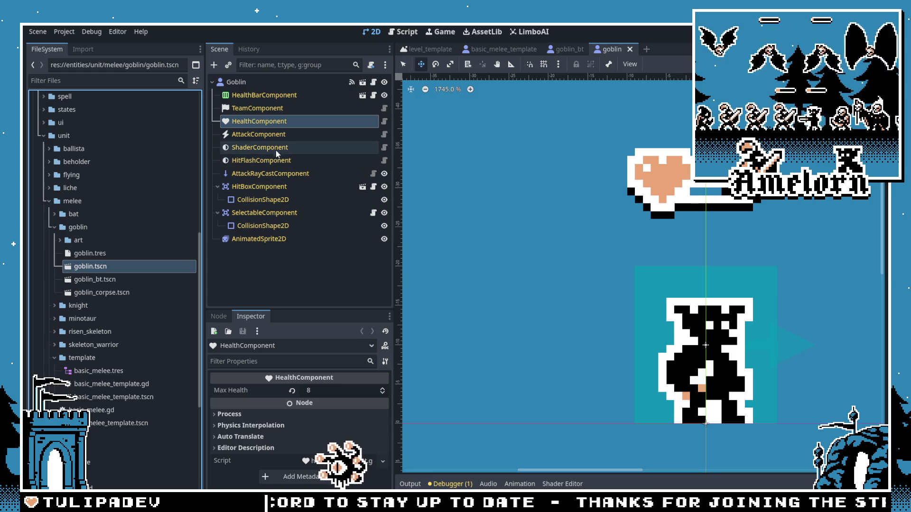
{"action": "left_click", "coordinate": [258, 238]}
{"action": "right_click", "coordinate": [333, 393]}
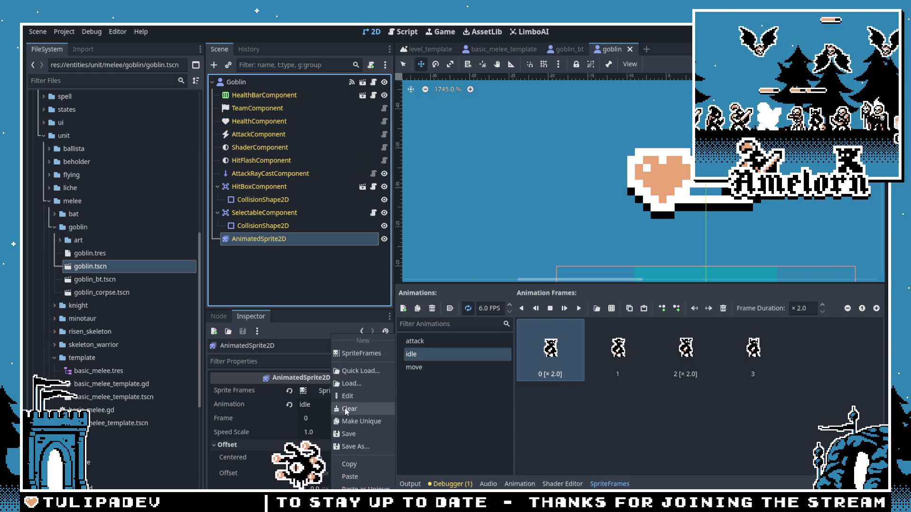
Step: Paste the frames into goblin_bt's AnimatedSprite2D and raise the sprite about 10 px
{"action": "double_click", "coordinate": [89, 281]}
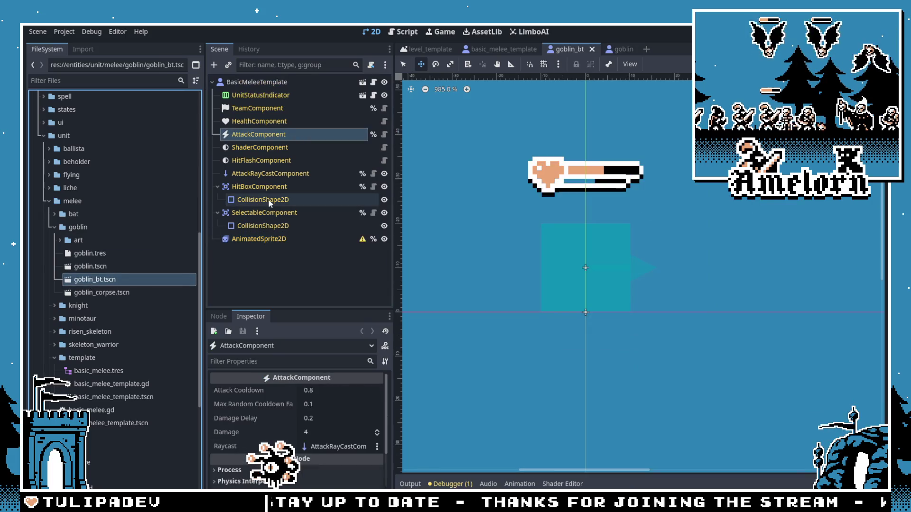
{"action": "left_click", "coordinate": [252, 237]}
{"action": "right_click", "coordinate": [323, 391]}
{"action": "left_click", "coordinate": [346, 456]}
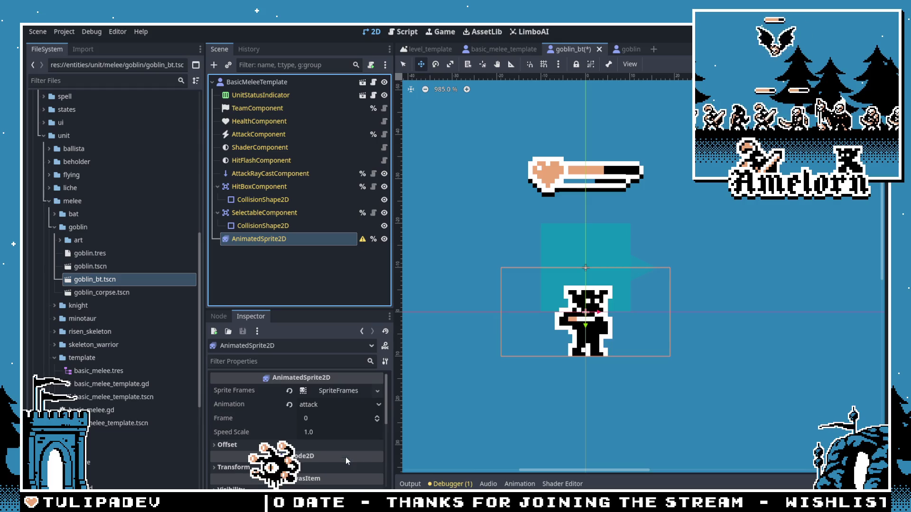
{"action": "left_click_drag", "start_coordinate": [593, 341], "coordinate": [592, 306]}
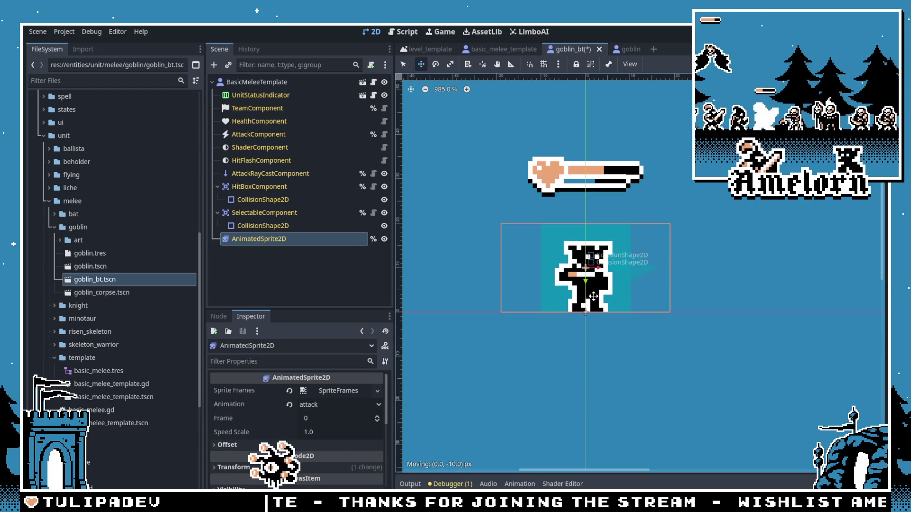
{"action": "left_click", "coordinate": [238, 82]}
Step: Add a BTPlayer node using basic_melee.tres as its behavior tree and save goblin_bt
{"action": "key", "text": "ctrl+a"}
{"action": "type", "text": "bt"}
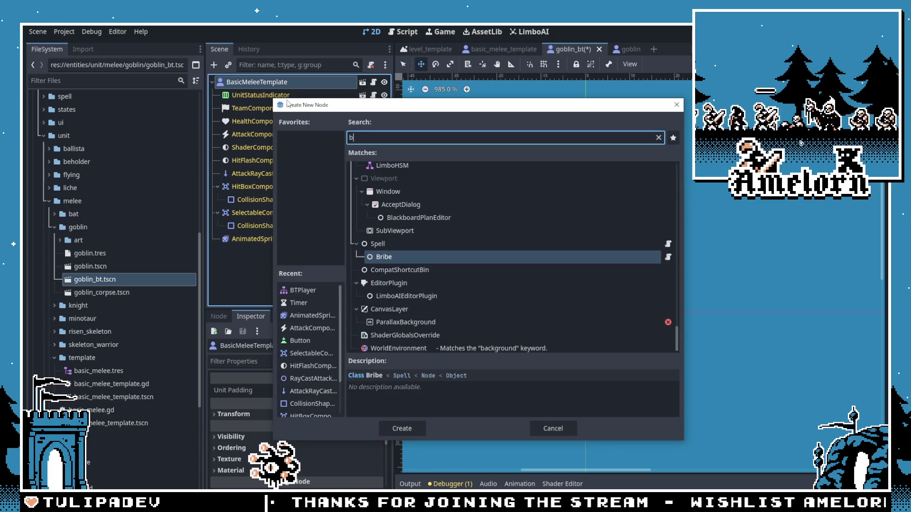
{"action": "double_click", "coordinate": [379, 188]}
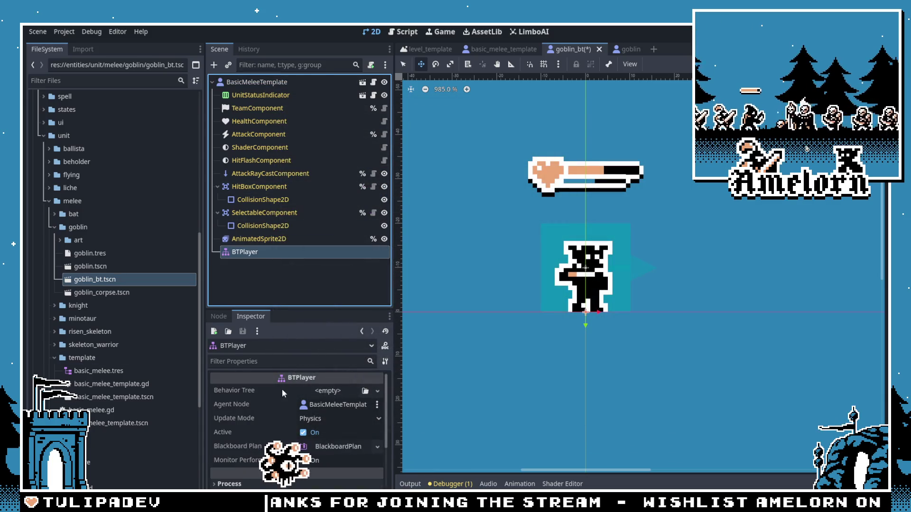
{"action": "left_click_drag", "start_coordinate": [117, 374], "coordinate": [337, 398]}
{"action": "key", "text": "ctrl+s"}
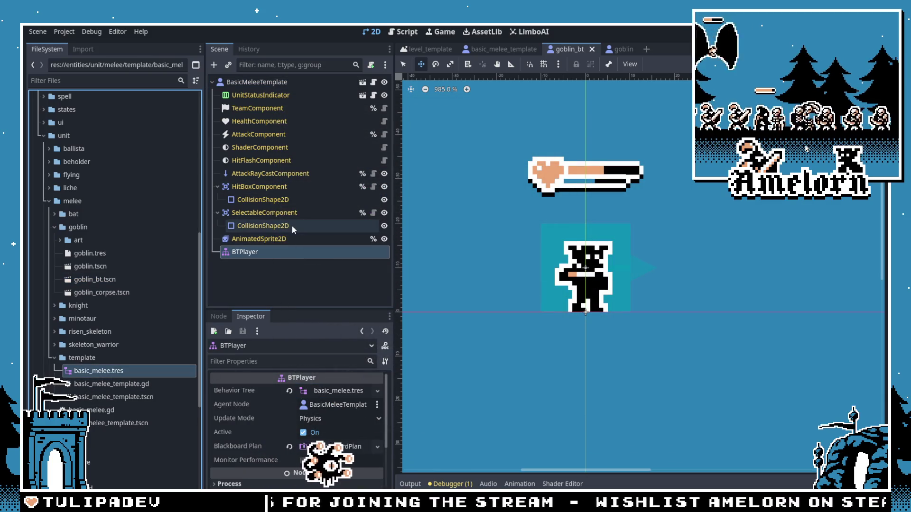
Step: Review the inherited raycast, Attack, Health, Team and status indicator components, then close the goblin_bt and goblin tabs
{"action": "left_click", "coordinate": [290, 175]}
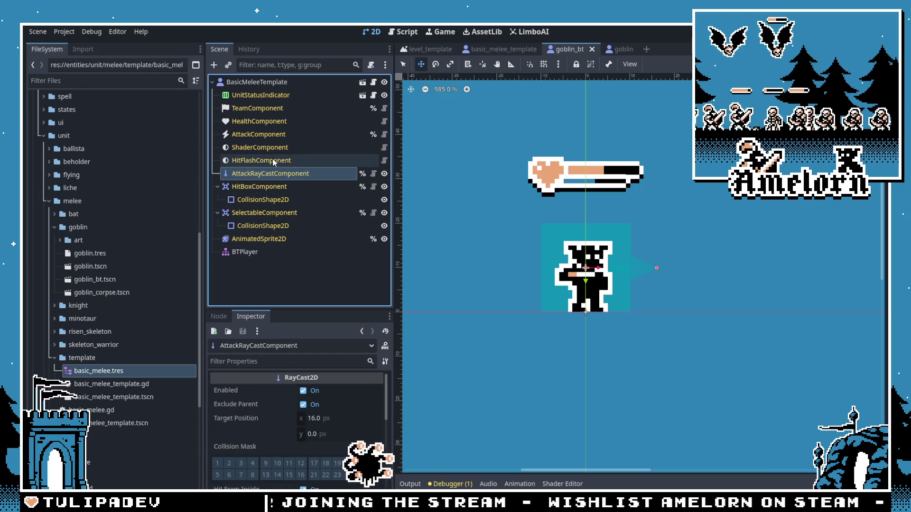
{"action": "left_click", "coordinate": [277, 135]}
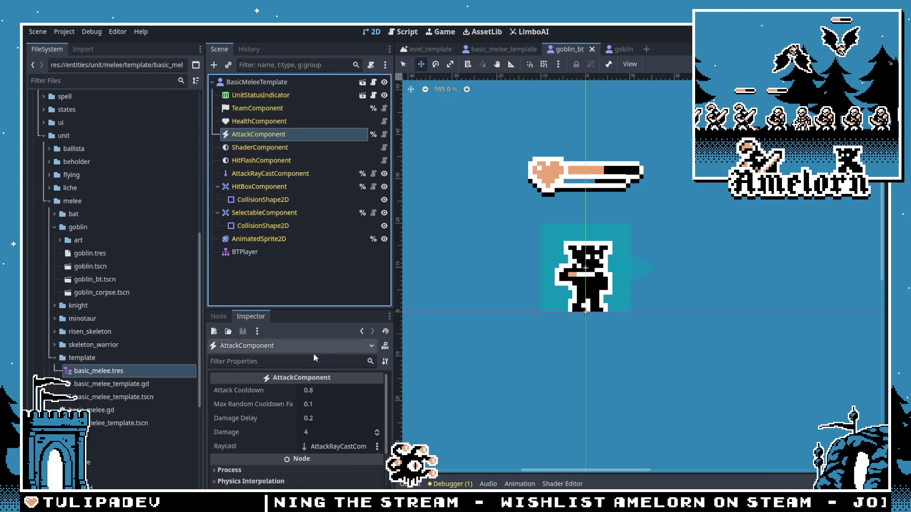
{"action": "left_click", "coordinate": [265, 124]}
{"action": "left_click", "coordinate": [265, 109]}
{"action": "left_click", "coordinate": [262, 97]}
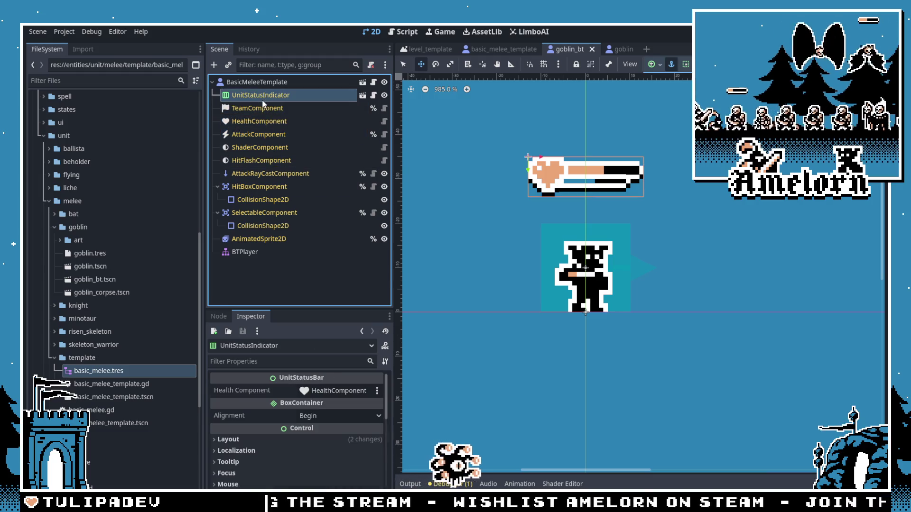
{"action": "left_click", "coordinate": [592, 49]}
{"action": "left_click", "coordinate": [590, 49]}
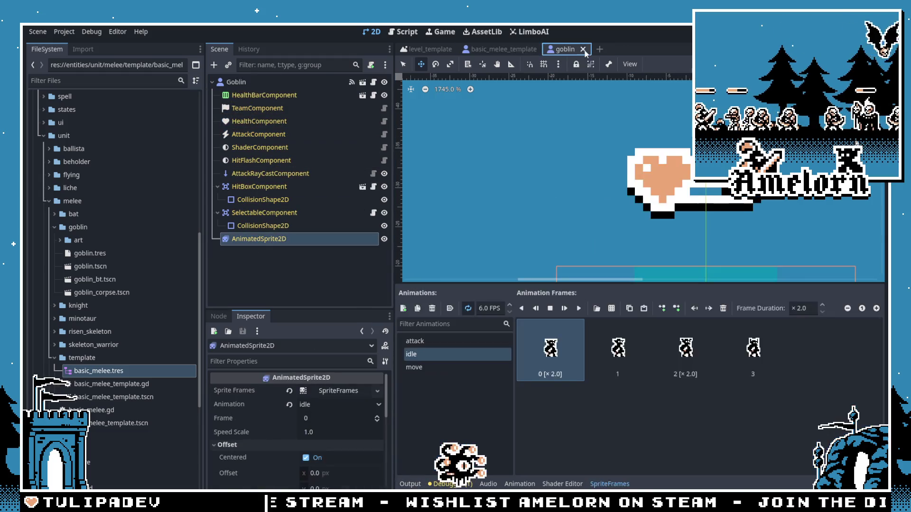
Step: Delete the old goblin.tscn from the goblin folder
{"action": "left_click", "coordinate": [93, 266]}
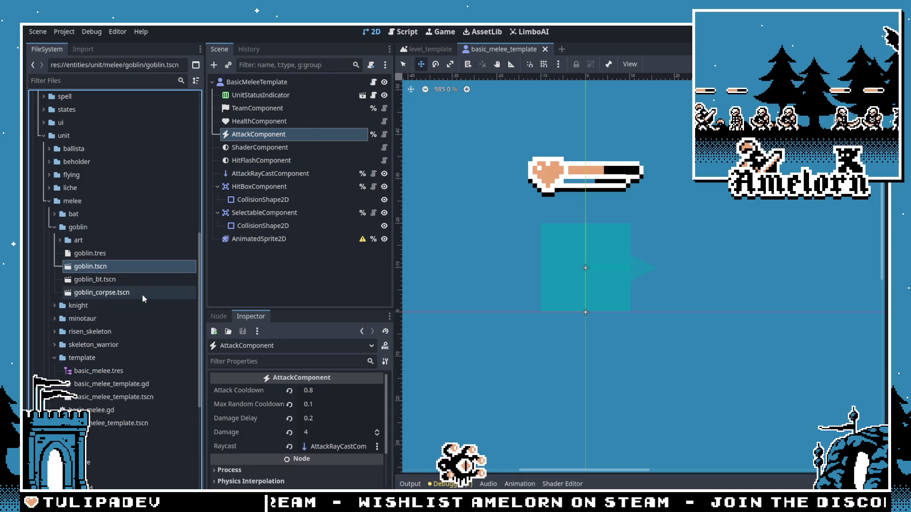
{"action": "key", "text": "Delete"}
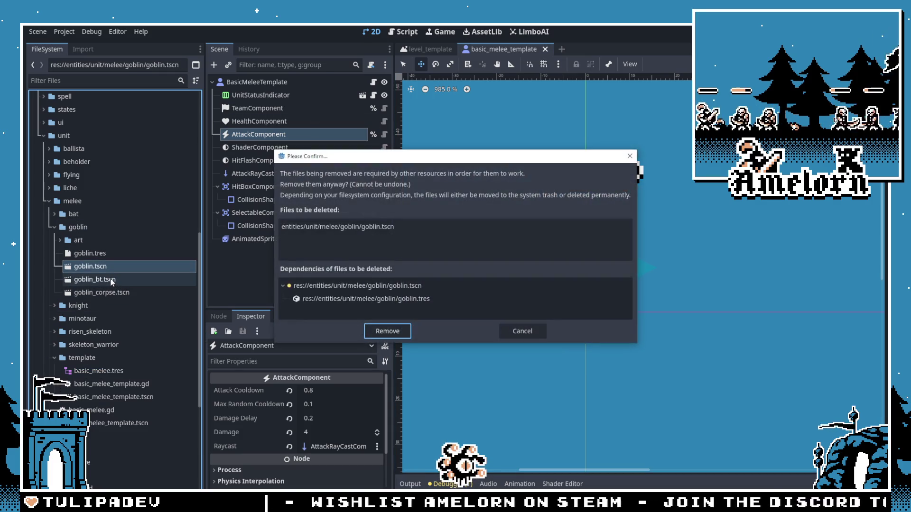
{"action": "key", "text": "Tab"}
{"action": "key", "text": "Return"}
{"action": "left_click", "coordinate": [110, 253]}
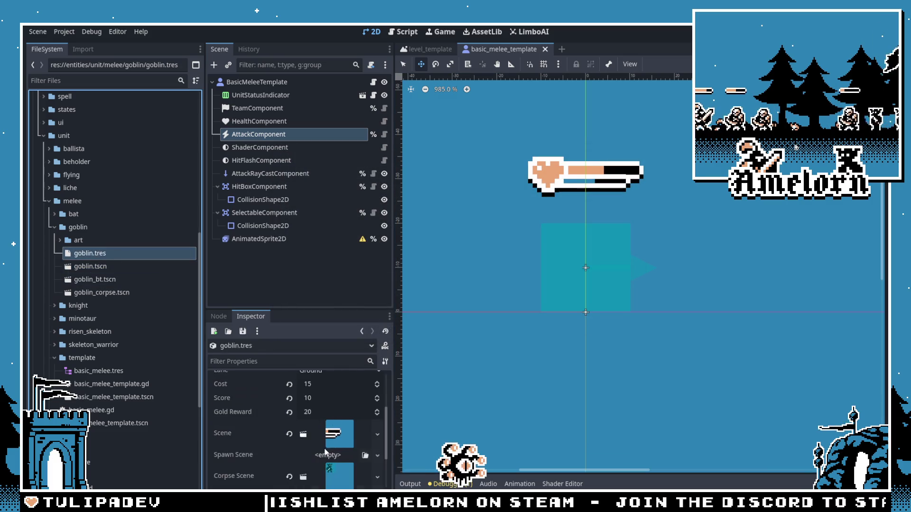
{"action": "left_click", "coordinate": [108, 266]}
{"action": "key", "text": "Delete"}
{"action": "key", "text": "Return"}
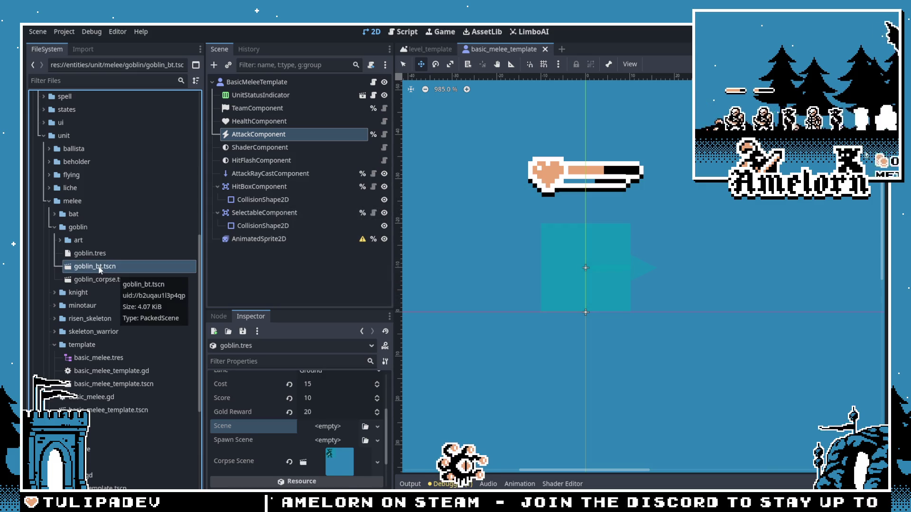
Step: Rename goblin_bt.tscn to goblin.tscn and assign it as goblin.tres's Scene
{"action": "key", "text": "F2"}
{"action": "key", "text": "BackSpace"}
{"action": "key", "text": "BackSpace"}
{"action": "key", "text": "BackSpace"}
{"action": "key", "text": "Return"}
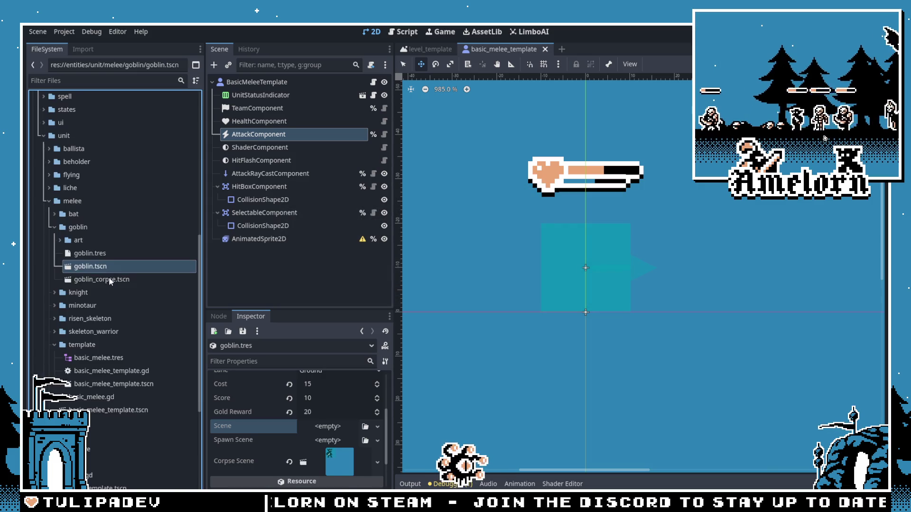
{"action": "left_click", "coordinate": [91, 254]}
{"action": "left_click_drag", "start_coordinate": [92, 266], "coordinate": [262, 405]}
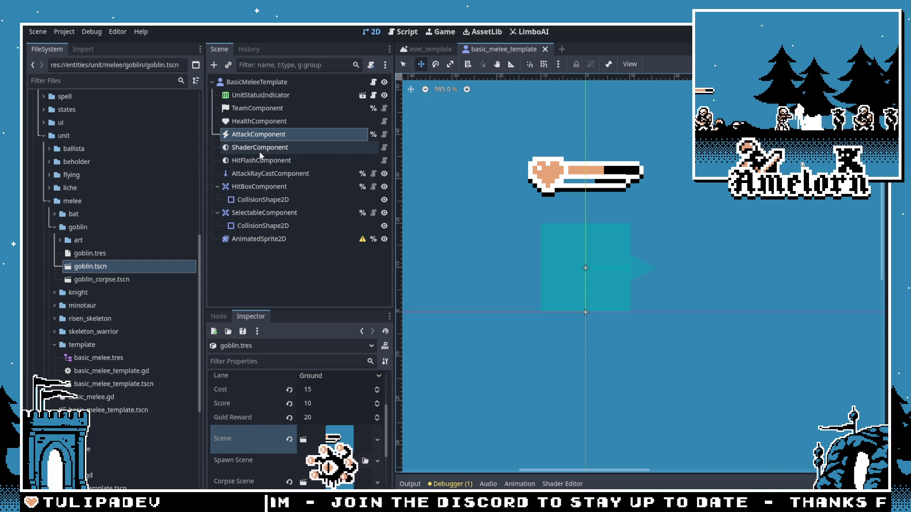
Step: Open goblin.tscn and inspect its BTPlayer, UnitStatusIndicator, Team, Health, Shader and Attack components
{"action": "double_click", "coordinate": [109, 266]}
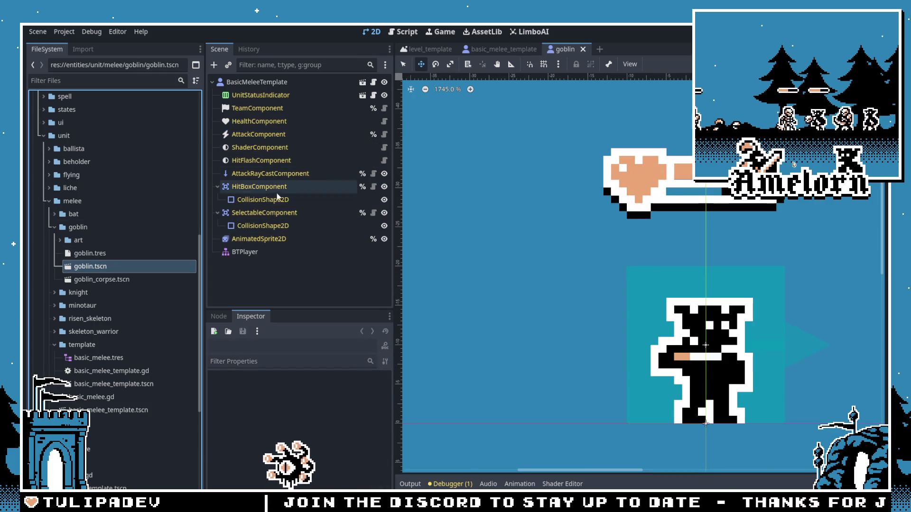
{"action": "left_click", "coordinate": [262, 251]}
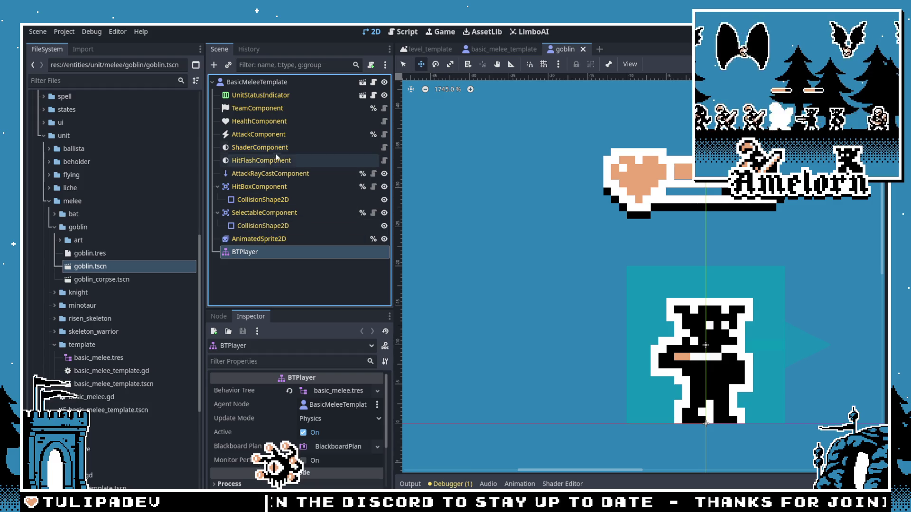
{"action": "left_click", "coordinate": [271, 99]}
{"action": "left_click", "coordinate": [267, 109]}
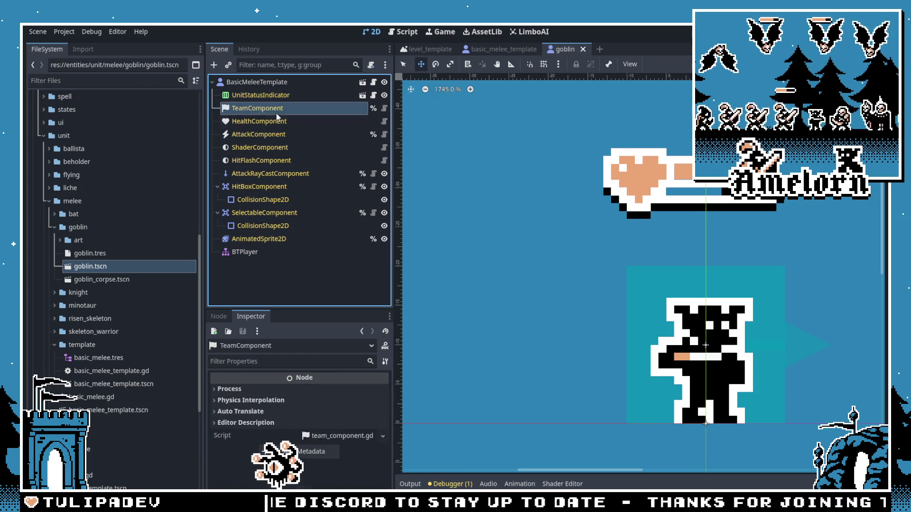
{"action": "left_click", "coordinate": [273, 121]}
{"action": "left_click", "coordinate": [274, 144]}
{"action": "left_click", "coordinate": [272, 138]}
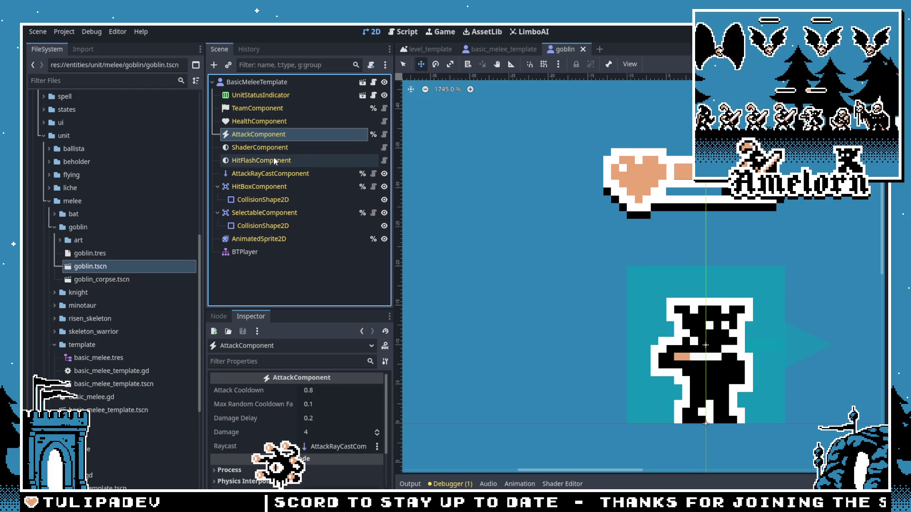
Step: Inspect the HitFlash, AttackRayCast, HitBox and Selectable components and the goblin's sprite animations
{"action": "left_click", "coordinate": [272, 162]}
{"action": "left_click", "coordinate": [268, 173]}
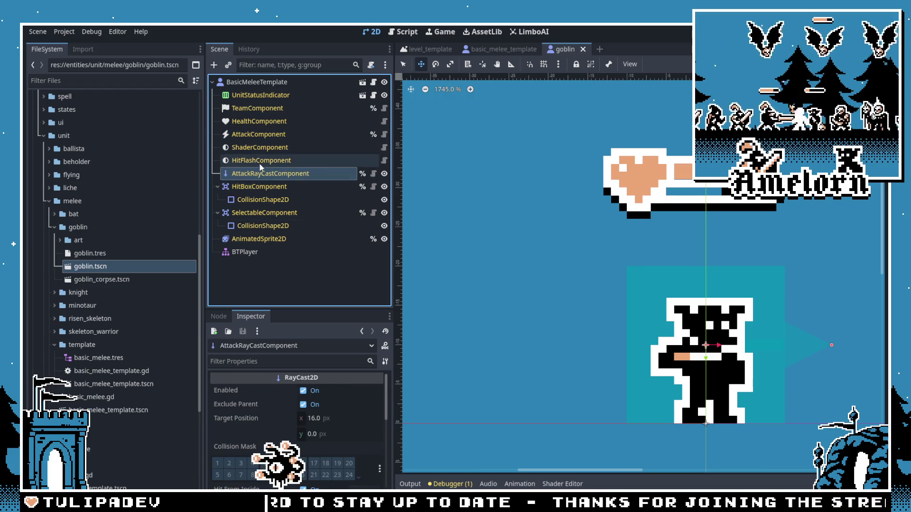
{"action": "left_click", "coordinate": [256, 185]}
{"action": "left_click", "coordinate": [258, 133]}
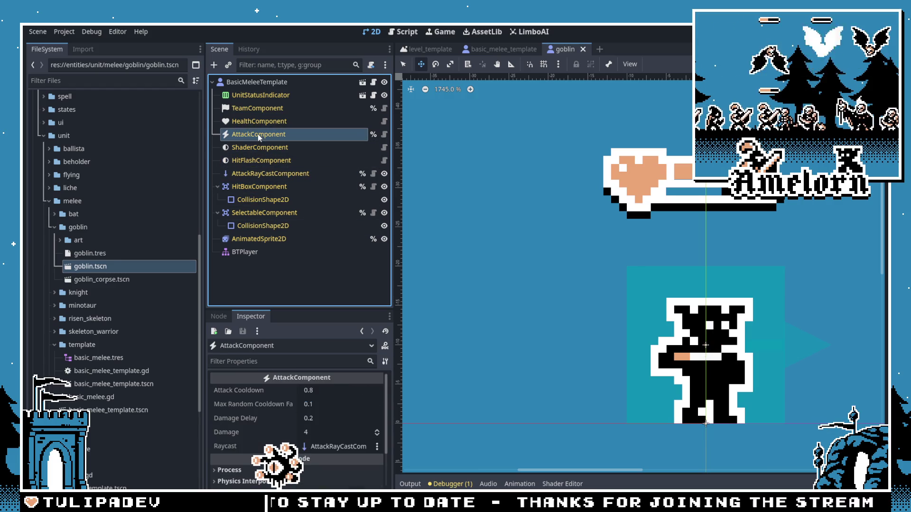
{"action": "left_click", "coordinate": [247, 211]}
{"action": "left_click", "coordinate": [246, 238]}
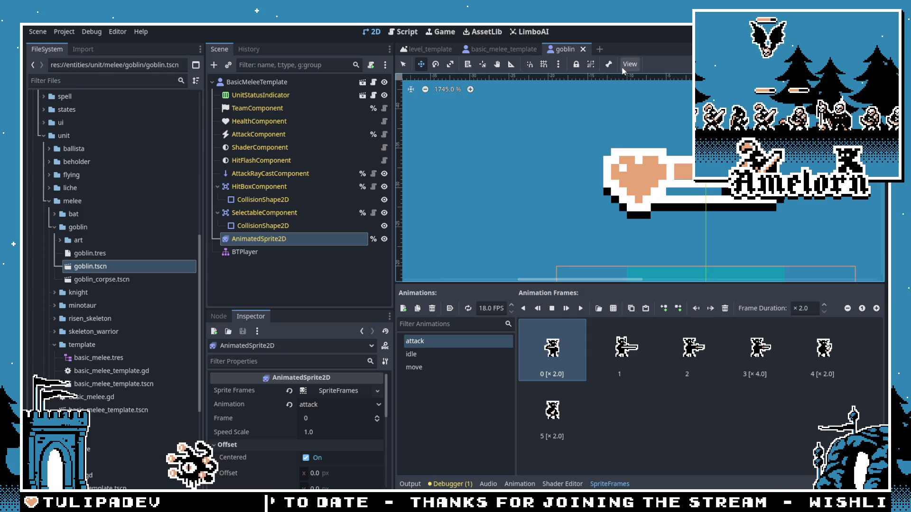
{"action": "left_click", "coordinate": [613, 483]}
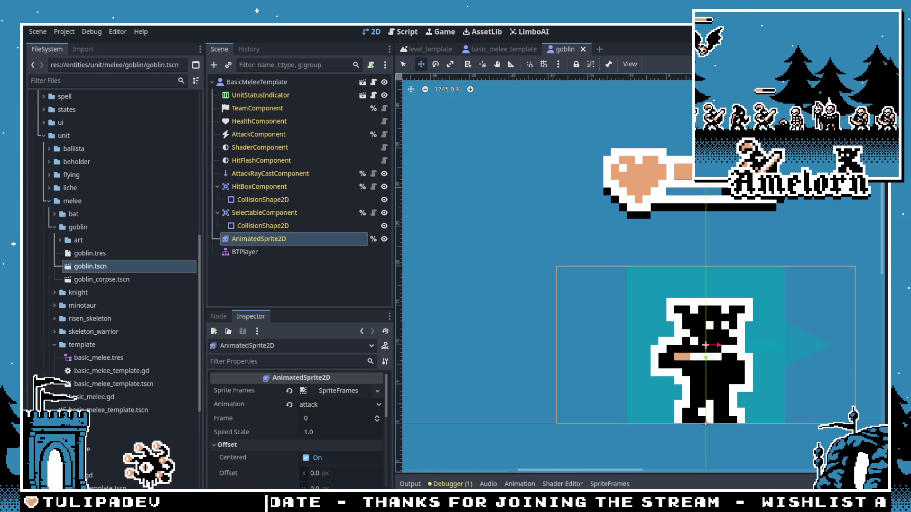
Step: Run the game, start Forest Conquest and buy a unit, hitting the null 'blackboard' error
{"action": "key", "text": "F5"}
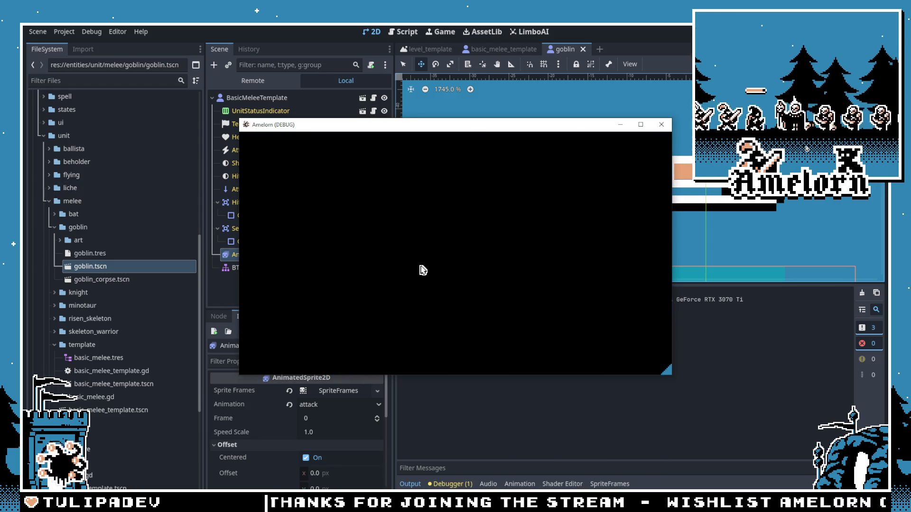
{"action": "left_click", "coordinate": [451, 264]}
{"action": "left_click", "coordinate": [402, 290]}
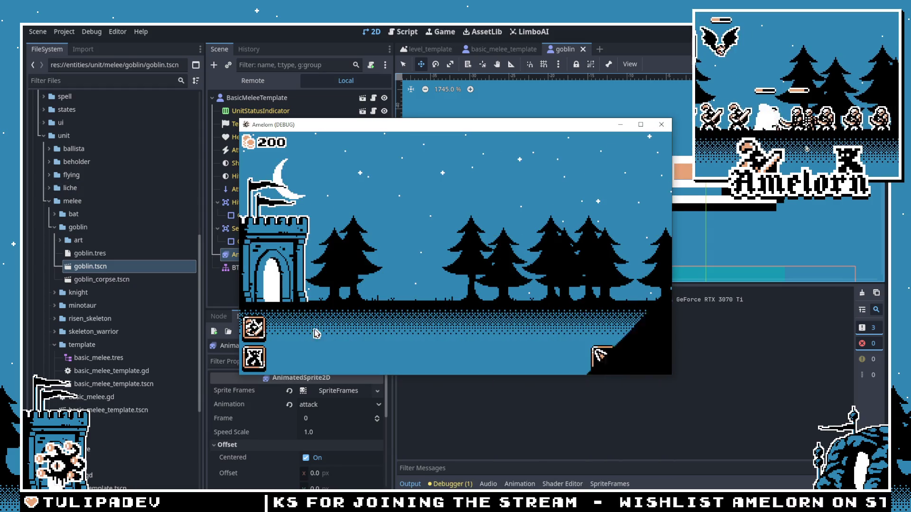
{"action": "left_click", "coordinate": [257, 360]}
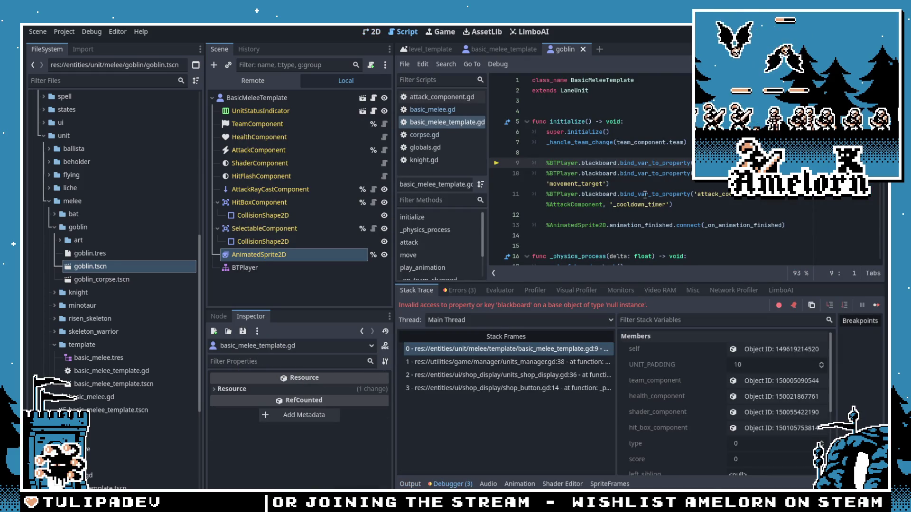
{"action": "right_click", "coordinate": [281, 268]}
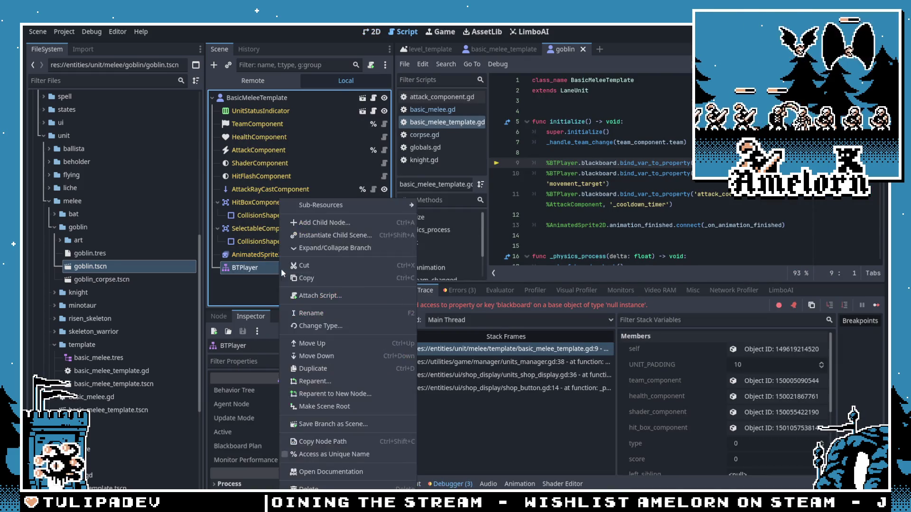
Step: Mark BTPlayer as Access as Unique Name and replay Forest Conquest fullscreen with goblins fighting
{"action": "left_click", "coordinate": [330, 454]}
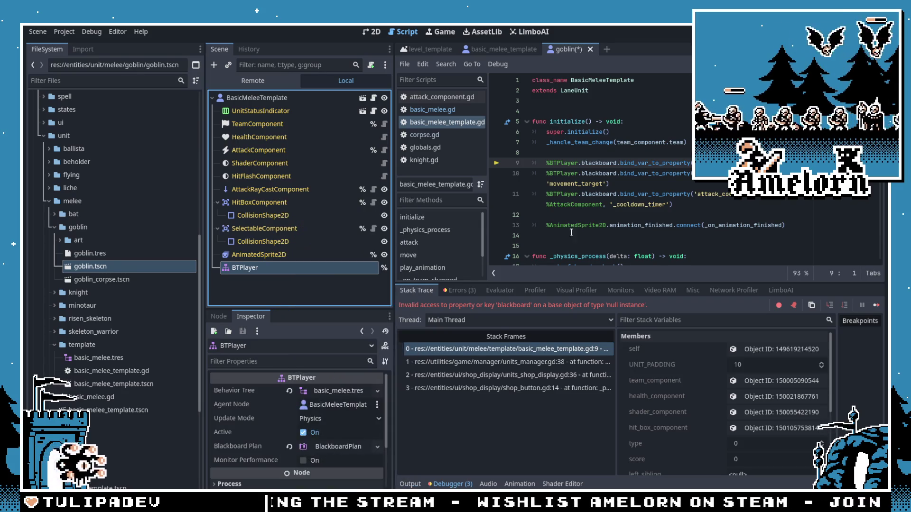
{"action": "key", "text": "F5"}
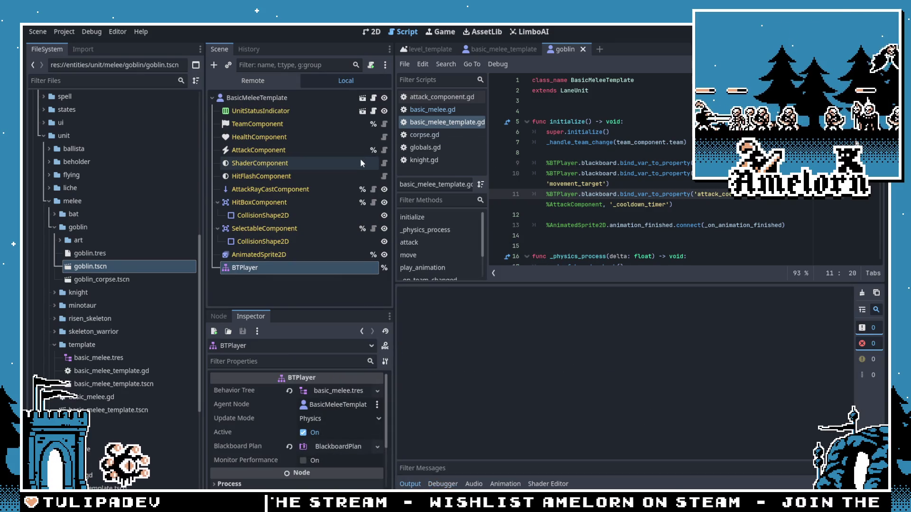
{"action": "left_click", "coordinate": [457, 227]}
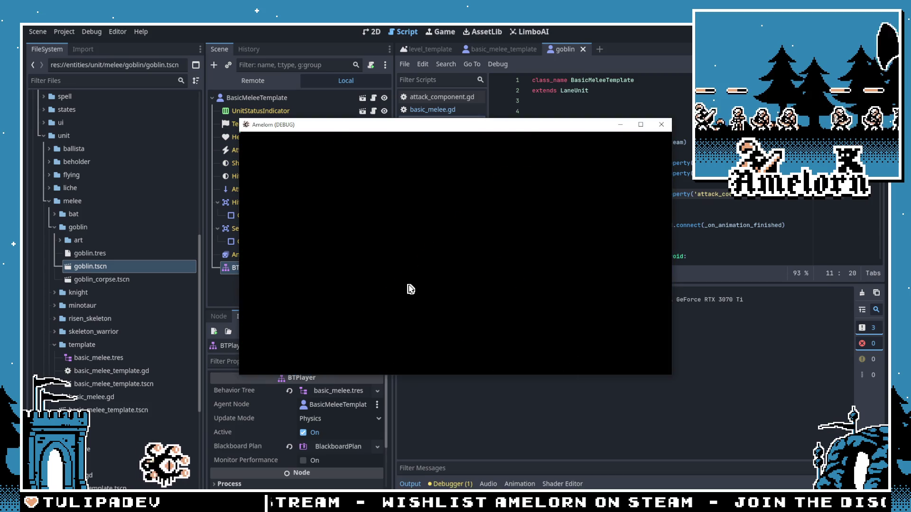
{"action": "left_click", "coordinate": [465, 256]}
{"action": "left_click", "coordinate": [398, 291]}
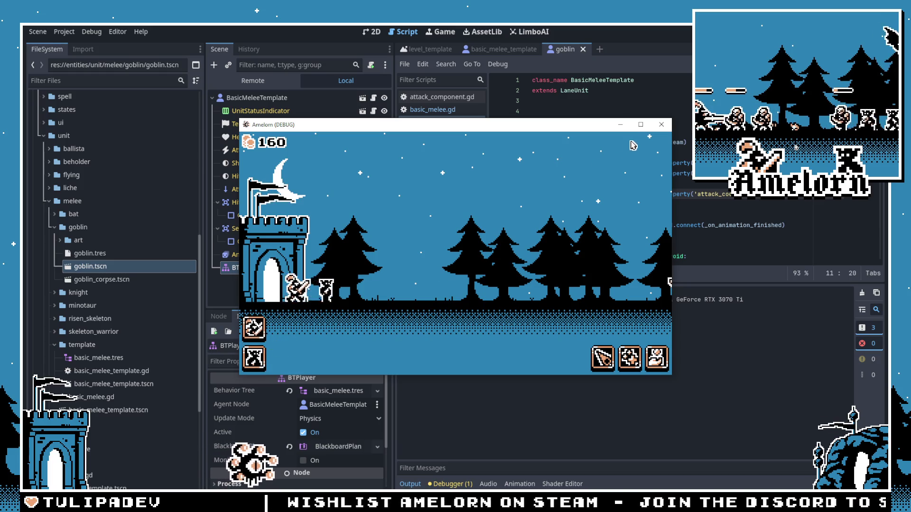
{"action": "key", "text": "F11"}
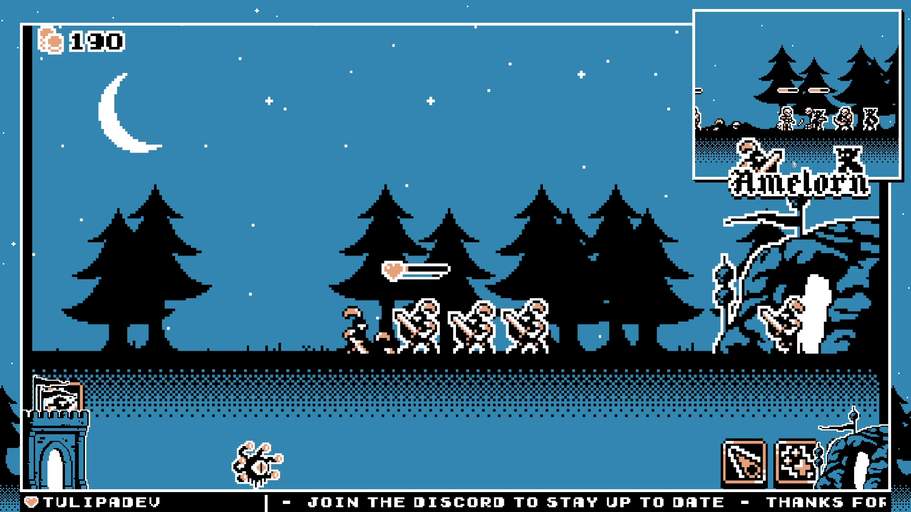
{"action": "key", "text": "alt+Tab"}
Step: Set the HealthComponent's Max Health to 10 and save the goblin scene
{"action": "left_click", "coordinate": [264, 125]}
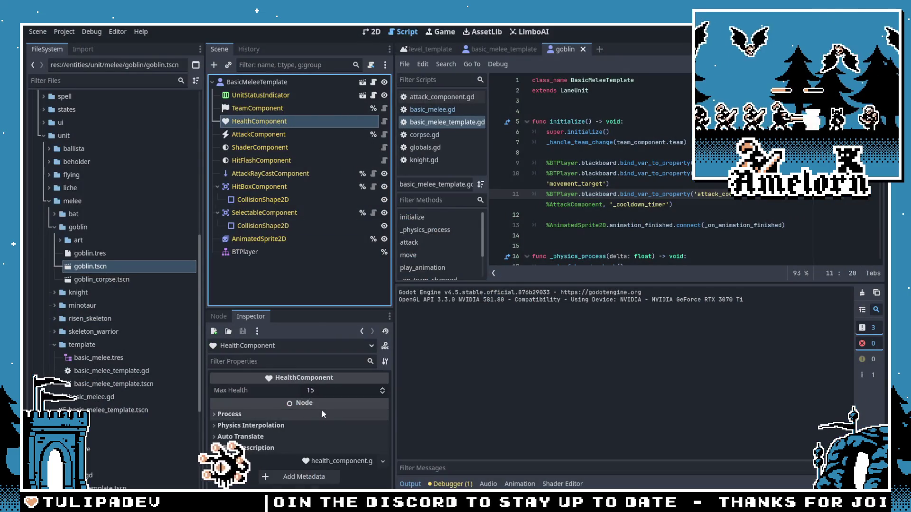
{"action": "left_click", "coordinate": [328, 392]}
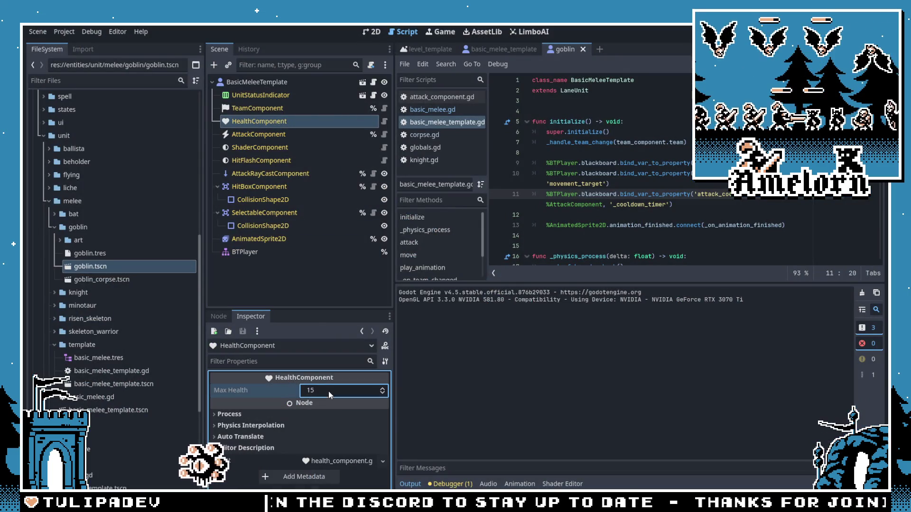
{"action": "left_click", "coordinate": [578, 173]}
{"action": "key", "text": "ctrl+s"}
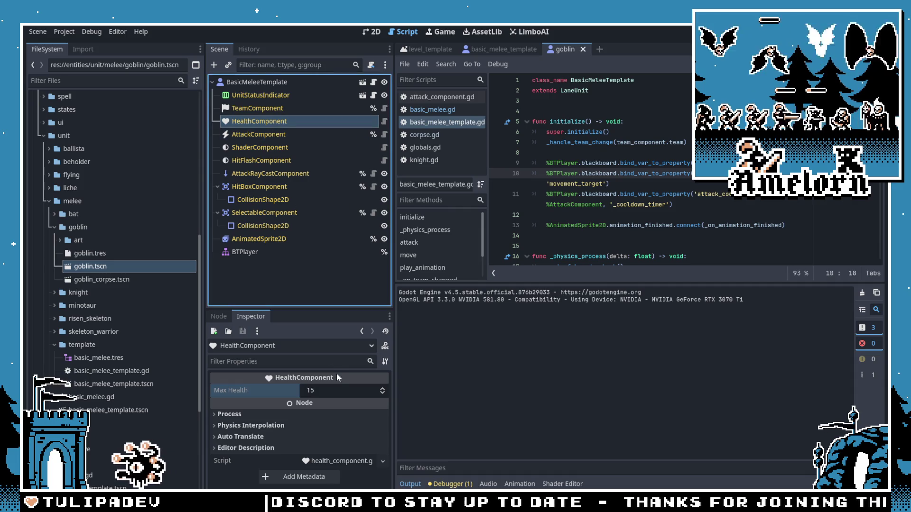
{"action": "left_click", "coordinate": [331, 390]}
{"action": "type", "text": "1"}
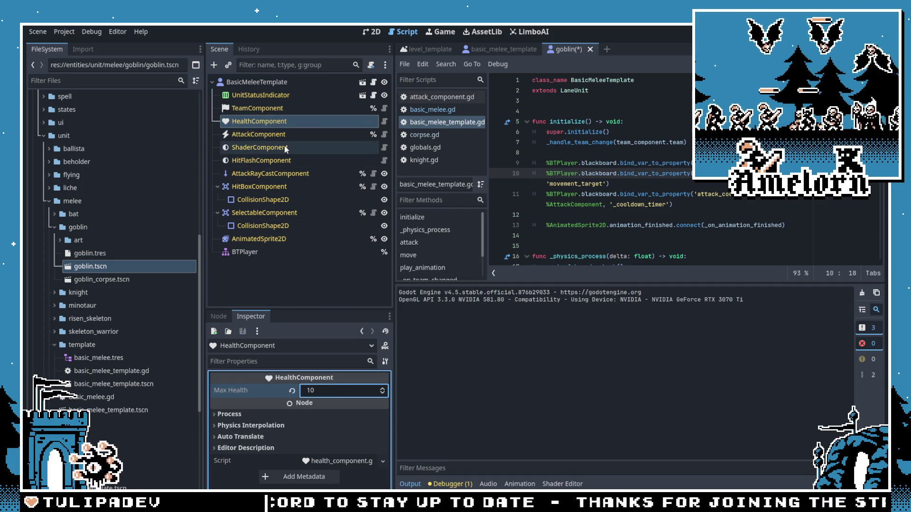
Step: Set AttackComponent Attack Cooldown to 0.7 and Damage to 3, then run the game
{"action": "left_click", "coordinate": [283, 136]}
{"action": "type", "text": "0.7"}
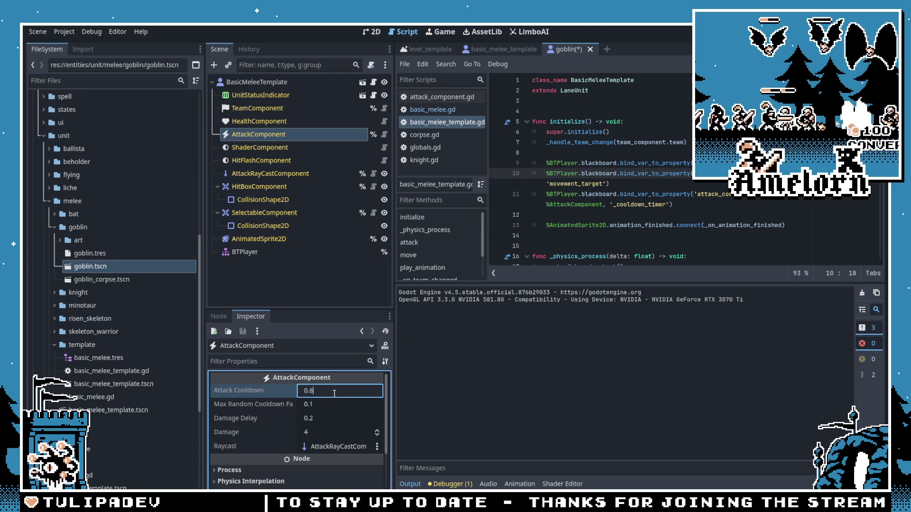
{"action": "left_click", "coordinate": [331, 427]}
{"action": "type", "text": "3"}
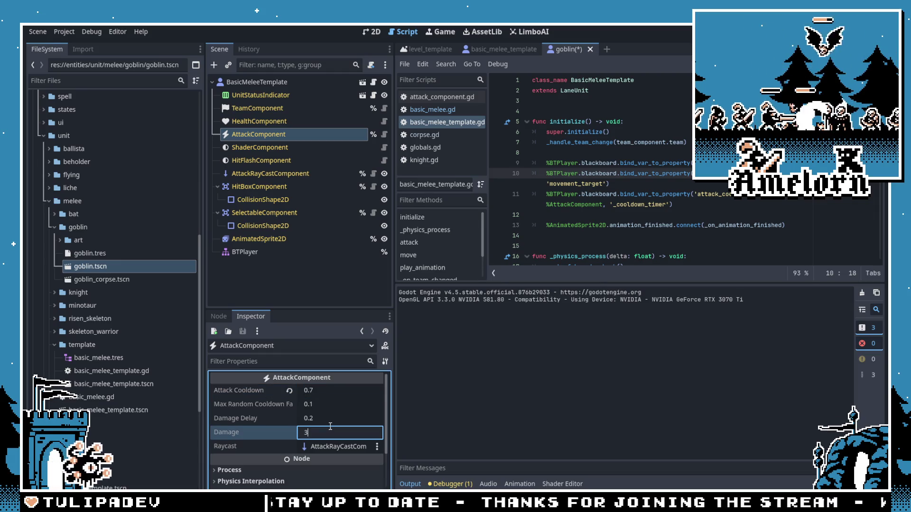
{"action": "left_click", "coordinate": [581, 173]}
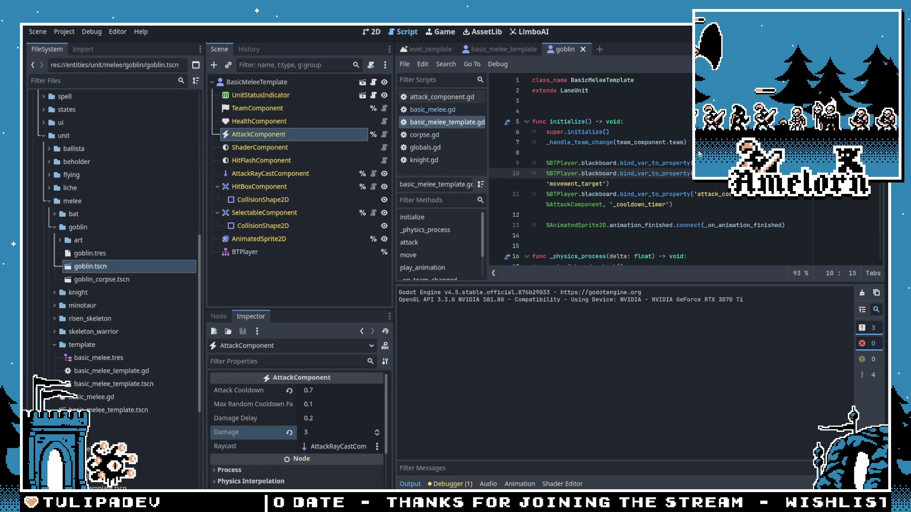
{"action": "key", "text": "F5"}
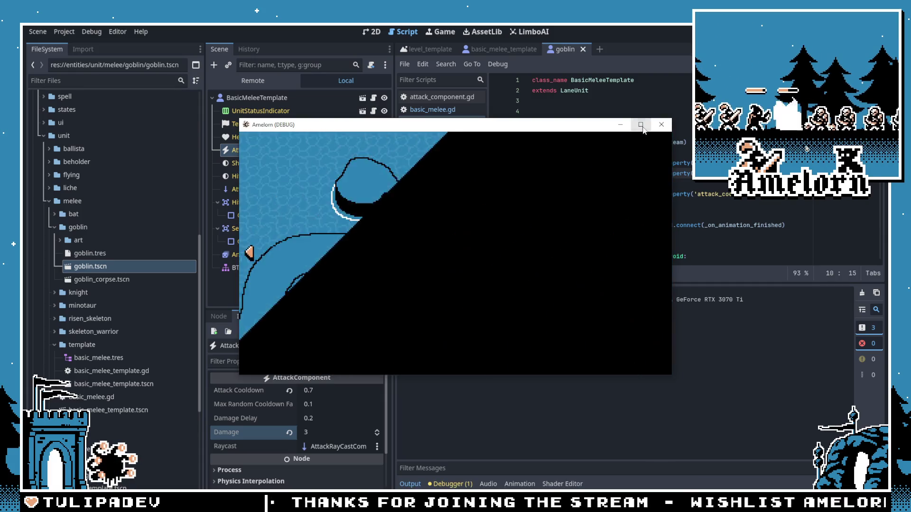
Step: Maximize the game window and start the Forest Conquest level
{"action": "left_click", "coordinate": [640, 124]}
{"action": "left_click", "coordinate": [484, 237]}
{"action": "left_click", "coordinate": [327, 336]}
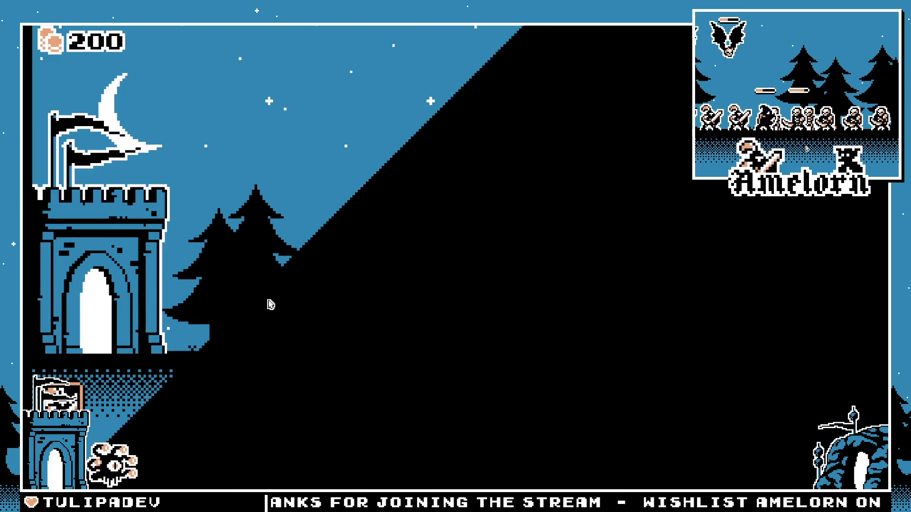
Step: Buy soldiers at the castle with hotkeys 1 and 2 and the 25-coin buttons
{"action": "key", "text": "1"}
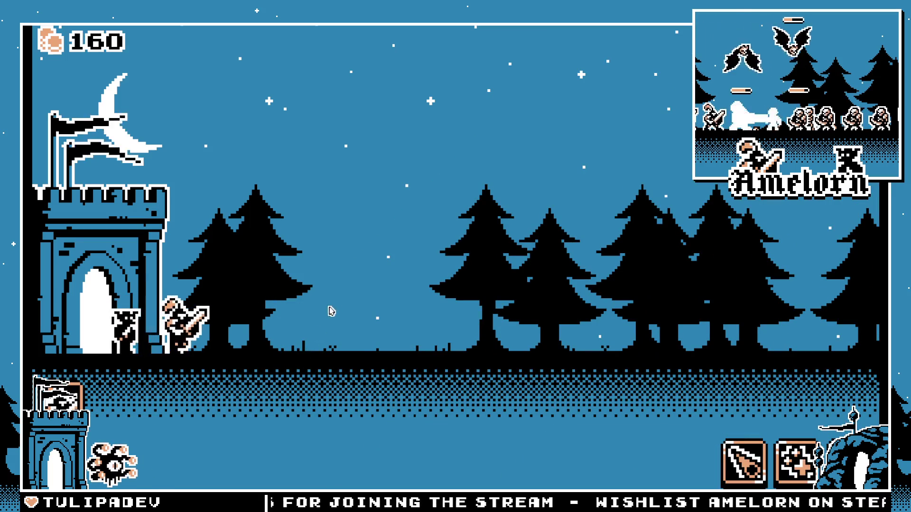
{"action": "key", "text": "2"}
{"action": "key", "text": "2"}
{"action": "key", "text": "2"}
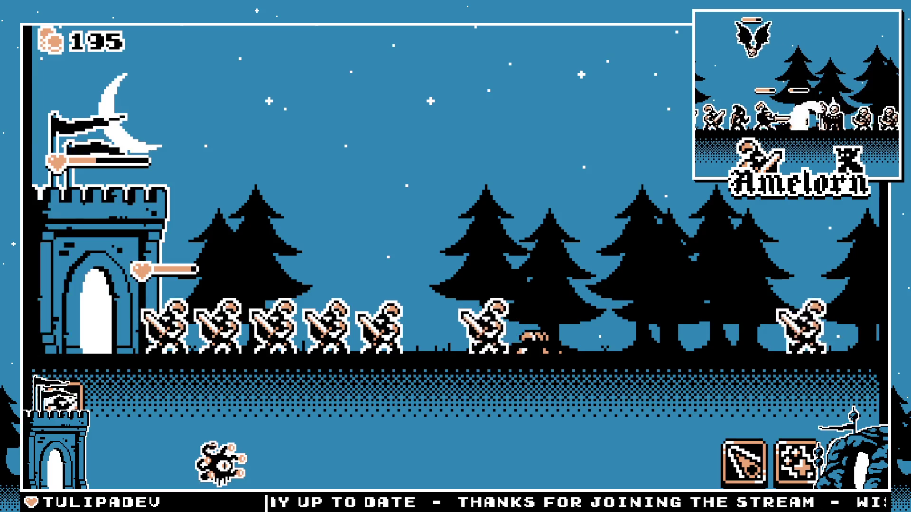
{"action": "key", "text": "1"}
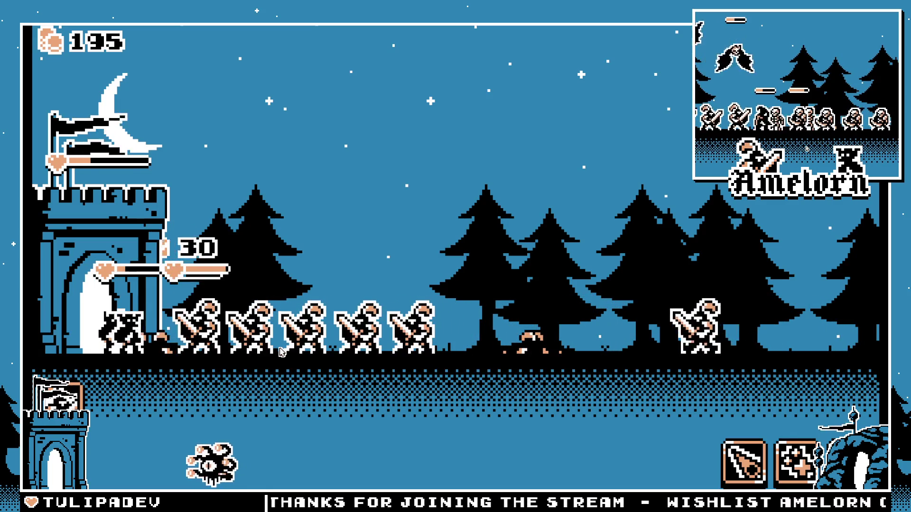
{"action": "key", "text": "2"}
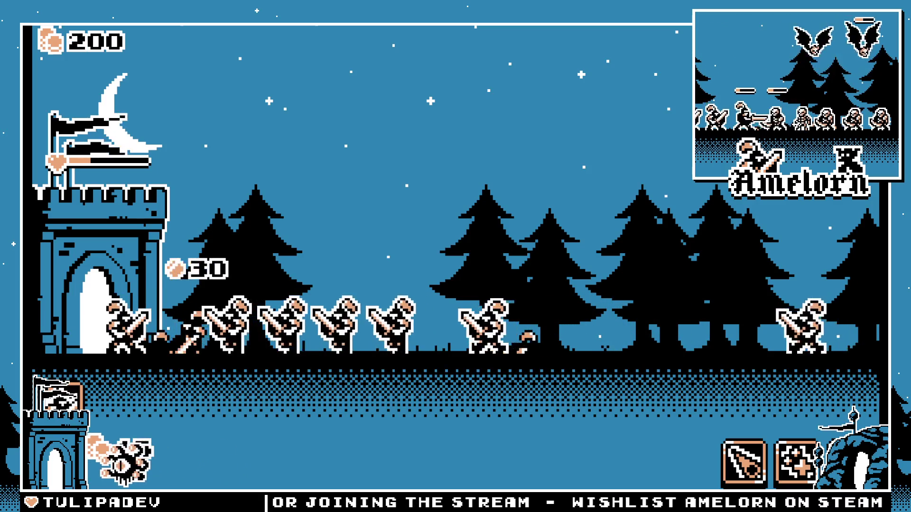
{"action": "key", "text": "2"}
{"action": "key", "text": "1"}
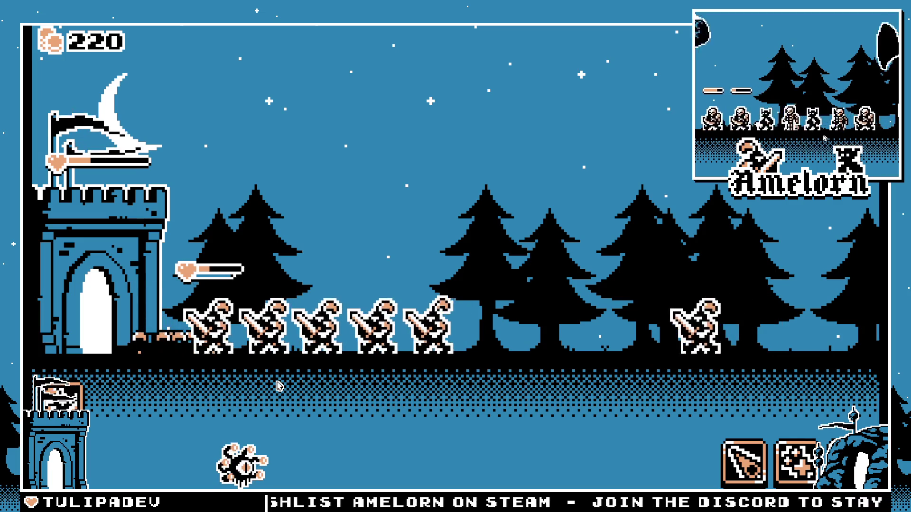
{"action": "left_click", "coordinate": [134, 400]}
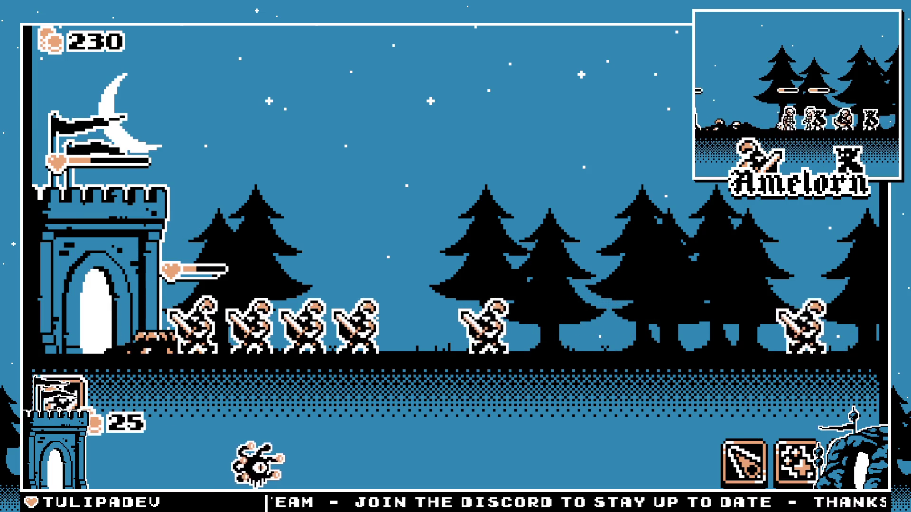
{"action": "left_click", "coordinate": [57, 394]}
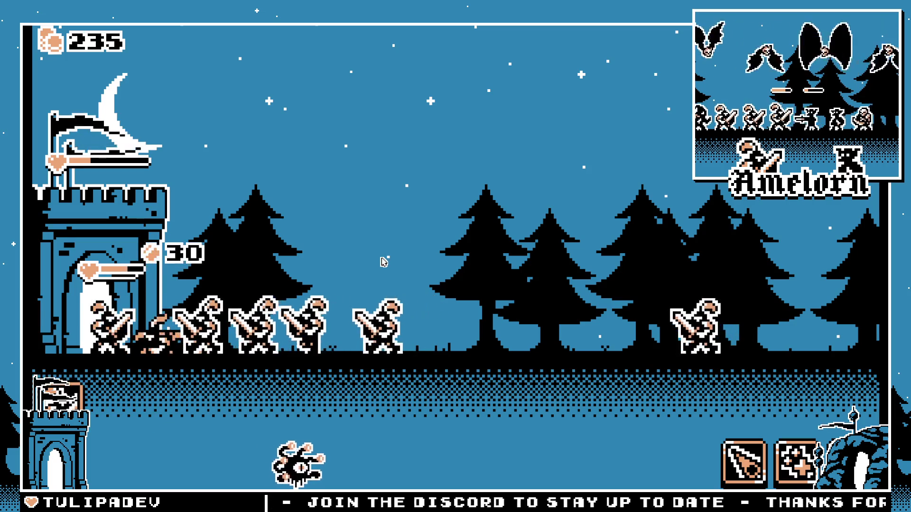
Step: Cast a meteor onto enemies near the castle, leave the Defeat screen, and stop the game with F8
{"action": "left_click_drag", "start_coordinate": [747, 461], "coordinate": [514, 386]}
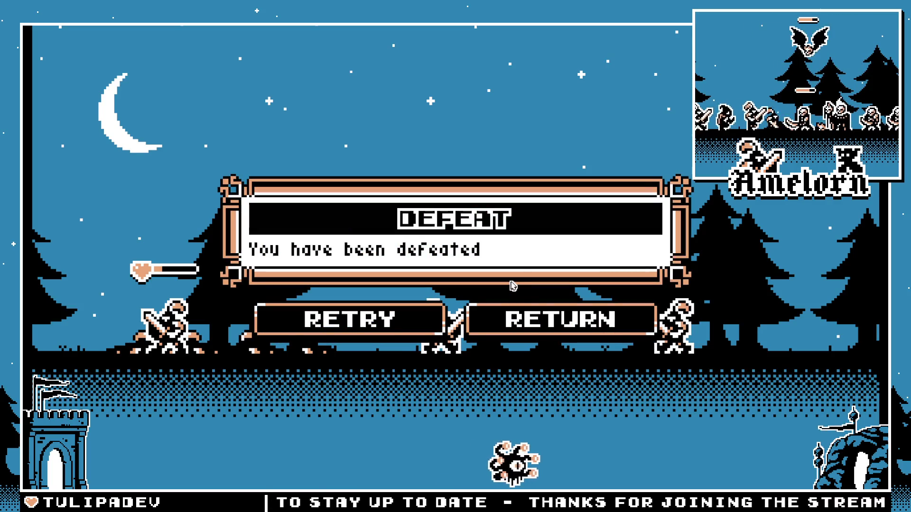
{"action": "left_click", "coordinate": [433, 327]}
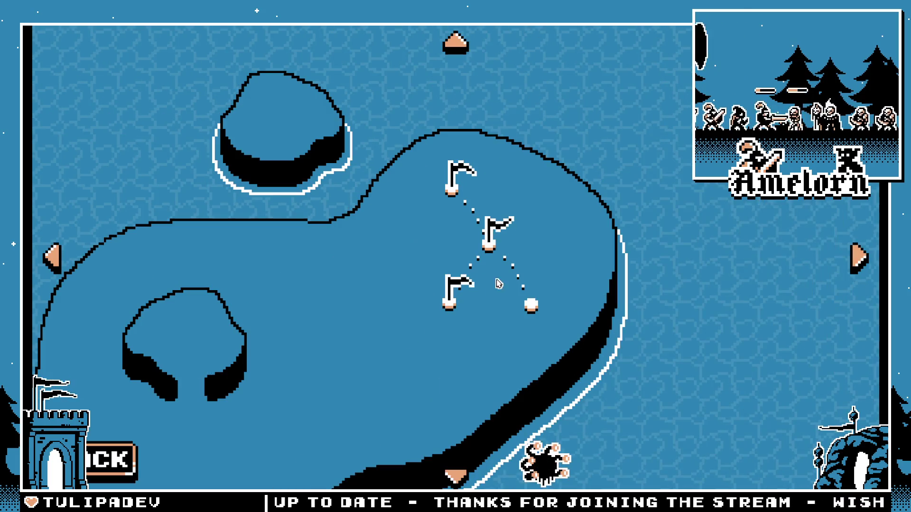
{"action": "key", "text": "F8"}
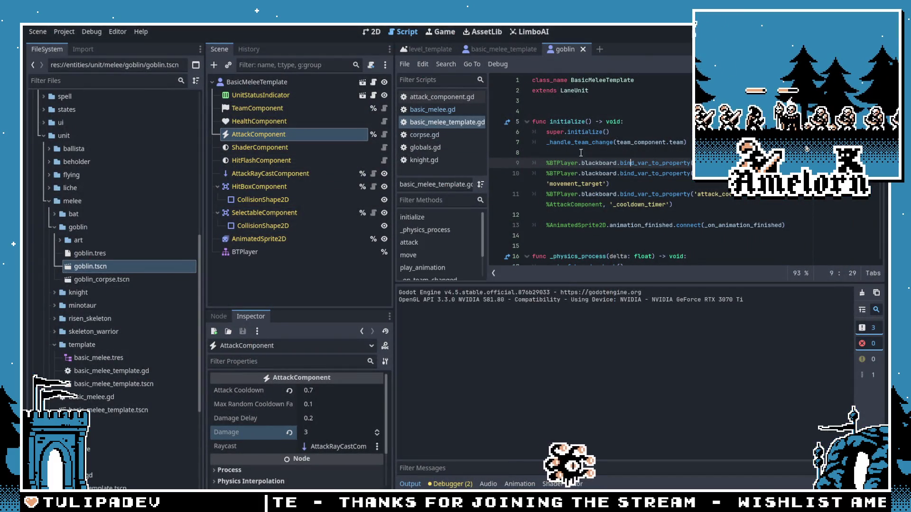
Step: Collapse the Output panel to give the script editor more room
{"action": "left_click", "coordinate": [409, 484]}
{"action": "left_click", "coordinate": [579, 227]}
{"action": "key", "text": "Down"}
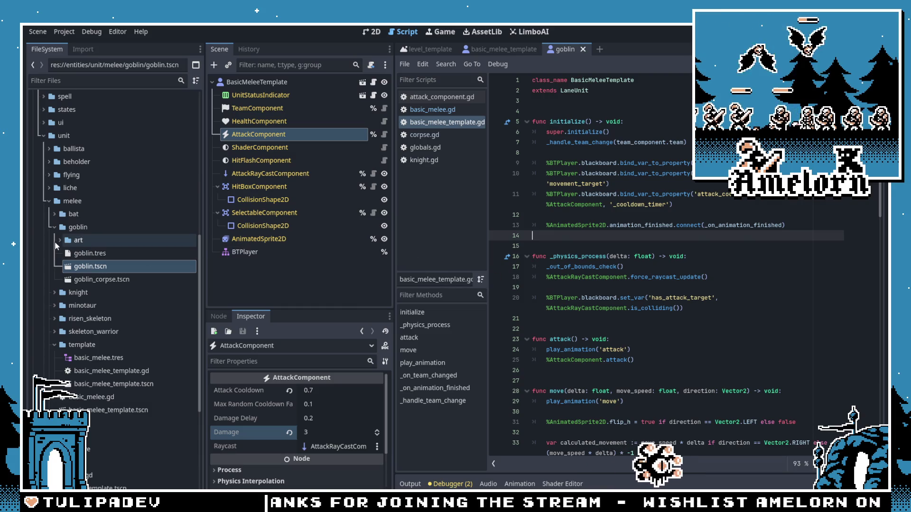
Step: Collapse goblin, expand the minotaur folder, select minotaur.tscn, and bring up basic_melee_template.tscn's actions
{"action": "left_click", "coordinate": [54, 230]}
{"action": "left_click", "coordinate": [54, 230]}
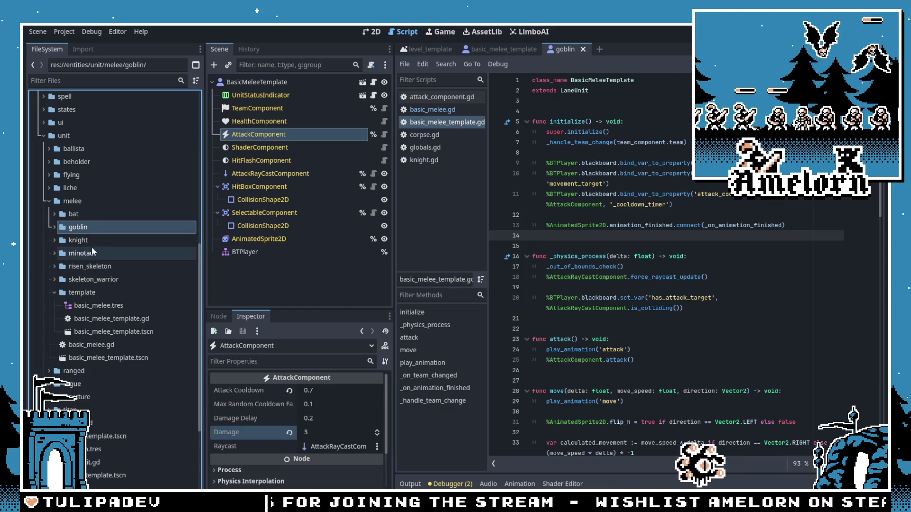
{"action": "left_click", "coordinate": [52, 254]}
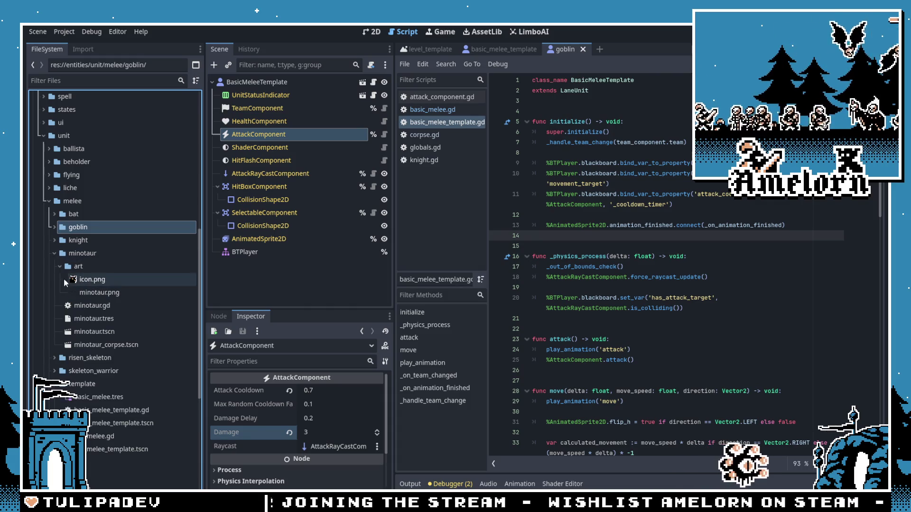
{"action": "left_click", "coordinate": [60, 266]}
{"action": "left_click", "coordinate": [80, 308]}
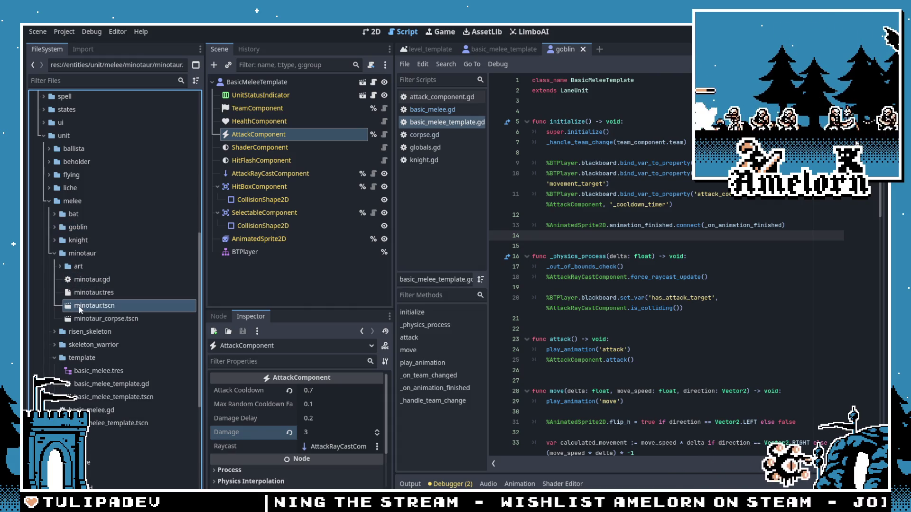
{"action": "right_click", "coordinate": [128, 396]}
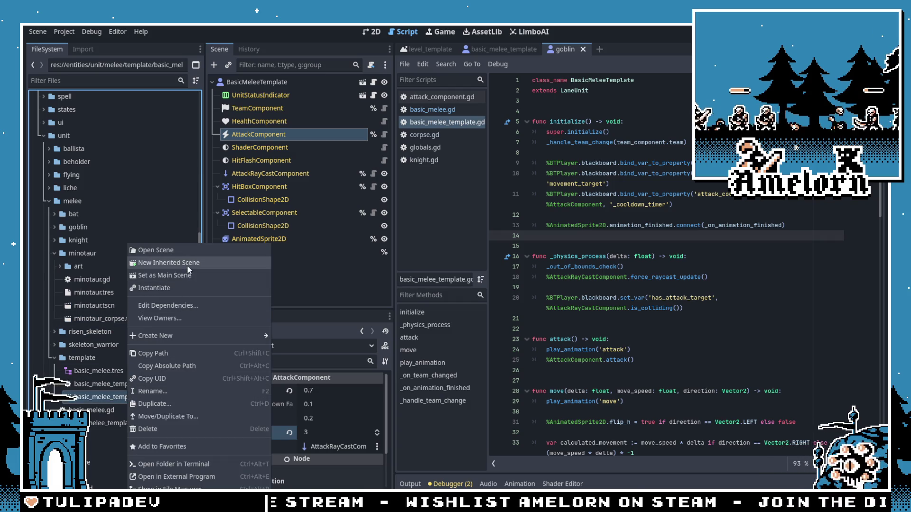
Step: Make a New Inherited Scene from basic_melee_template.tscn and save it as minotaur/minotaur_bt.tscn
{"action": "left_click", "coordinate": [187, 266]}
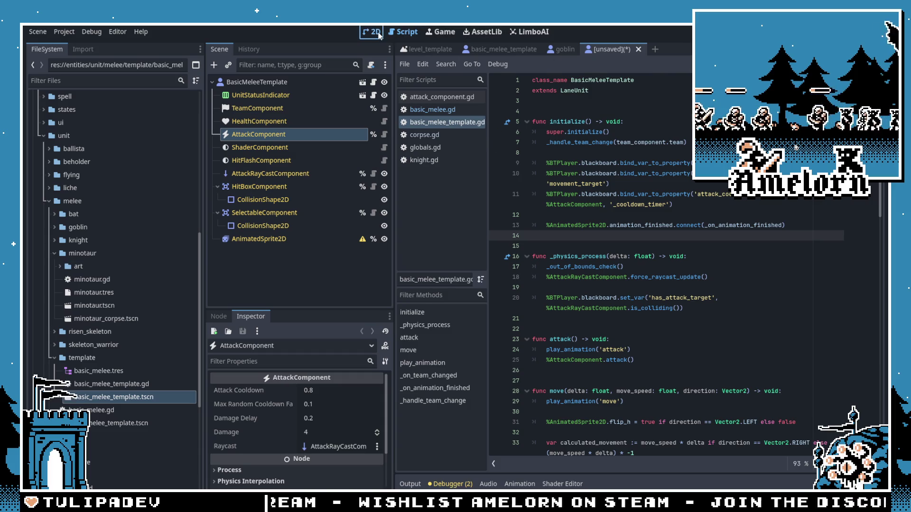
{"action": "left_click", "coordinate": [374, 32]}
{"action": "key", "text": "ctrl+s"}
{"action": "left_click", "coordinate": [252, 109]}
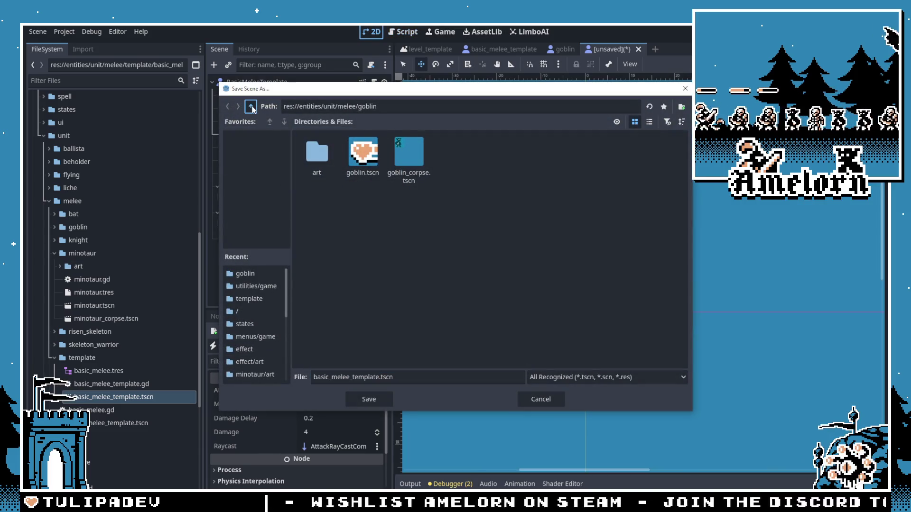
{"action": "left_click", "coordinate": [252, 109]}
{"action": "double_click", "coordinate": [446, 148]}
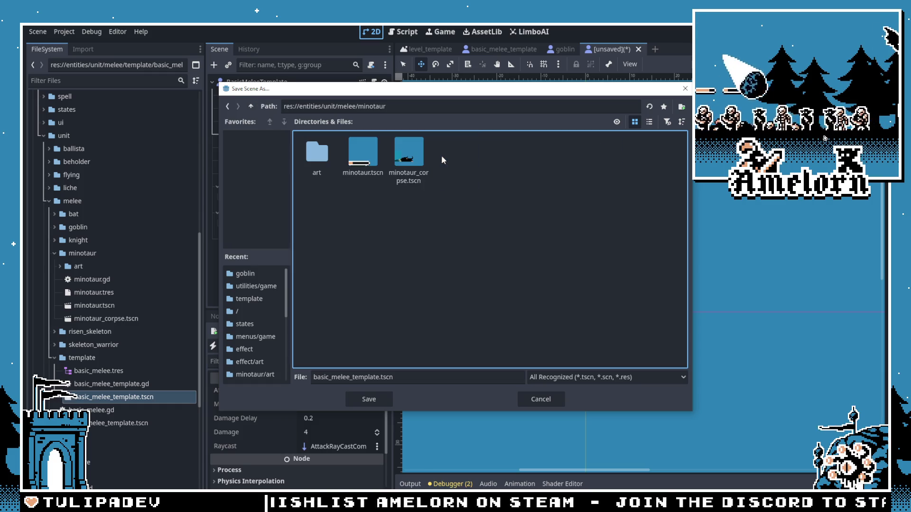
{"action": "left_click", "coordinate": [363, 154]}
{"action": "left_click", "coordinate": [350, 378]}
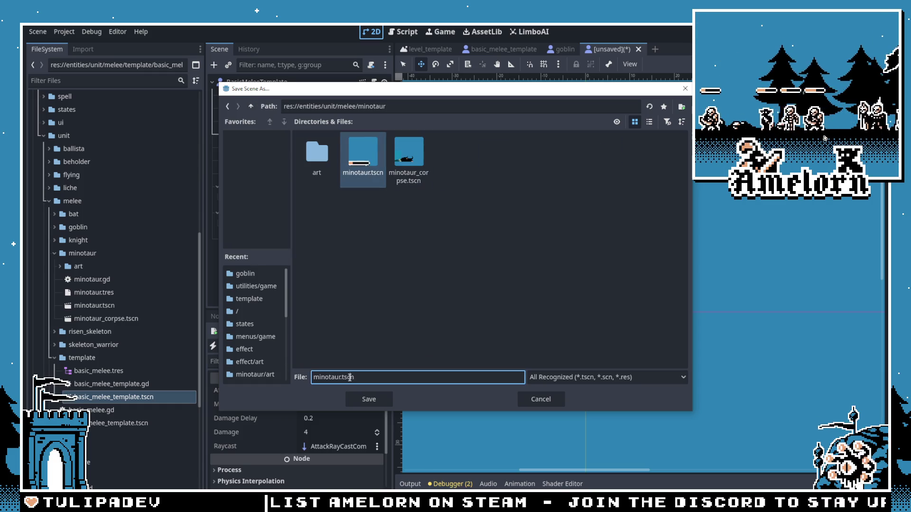
{"action": "type", "text": "_bt"}
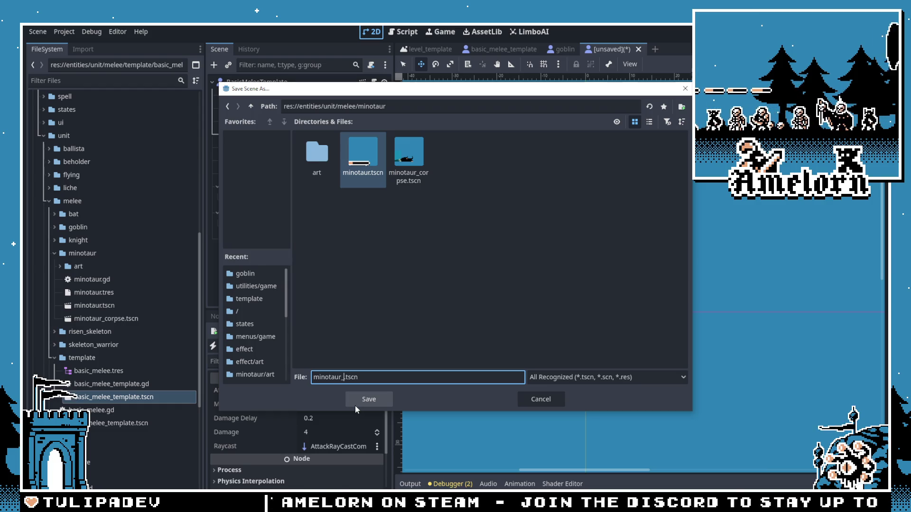
{"action": "left_click", "coordinate": [355, 406]}
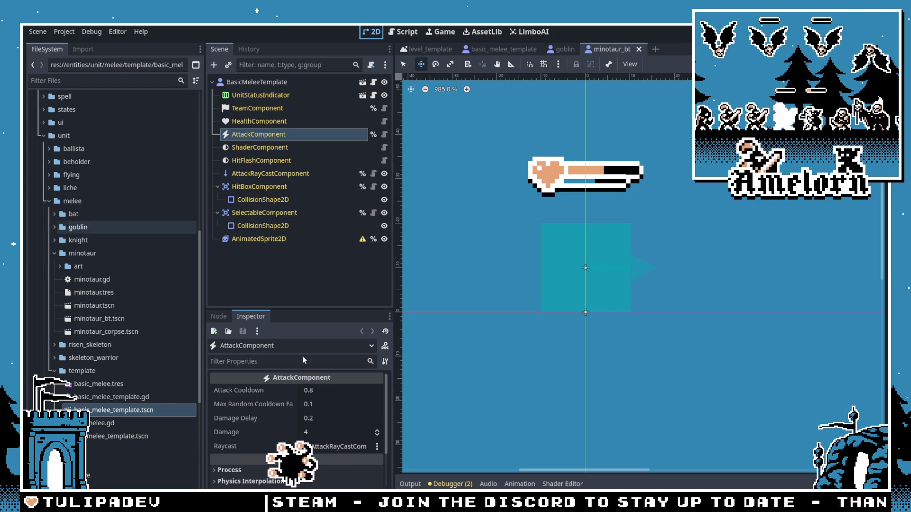
{"action": "left_click", "coordinate": [79, 319]}
Step: Add a BTPlayer under the root and assign basic_melee.tres as its behavior tree
{"action": "left_click", "coordinate": [321, 82]}
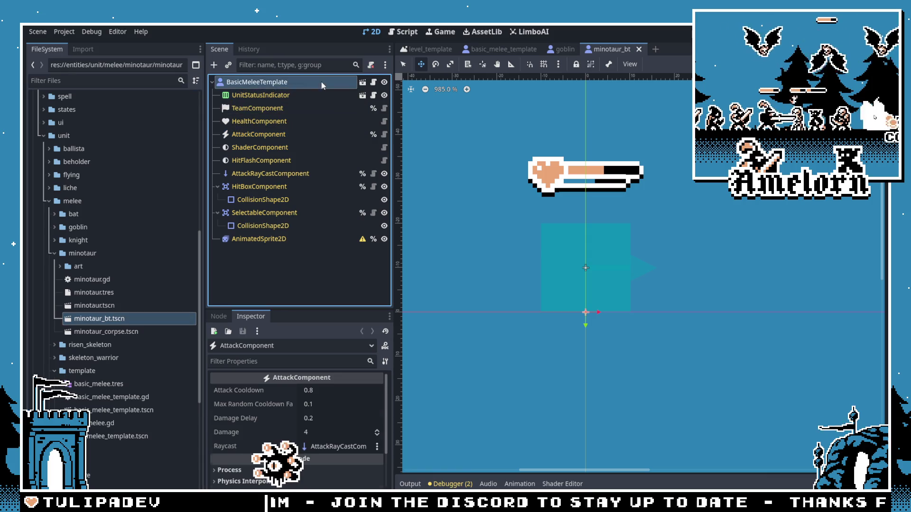
{"action": "key", "text": "ctrl+a"}
{"action": "type", "text": "bt"}
{"action": "key", "text": "Return"}
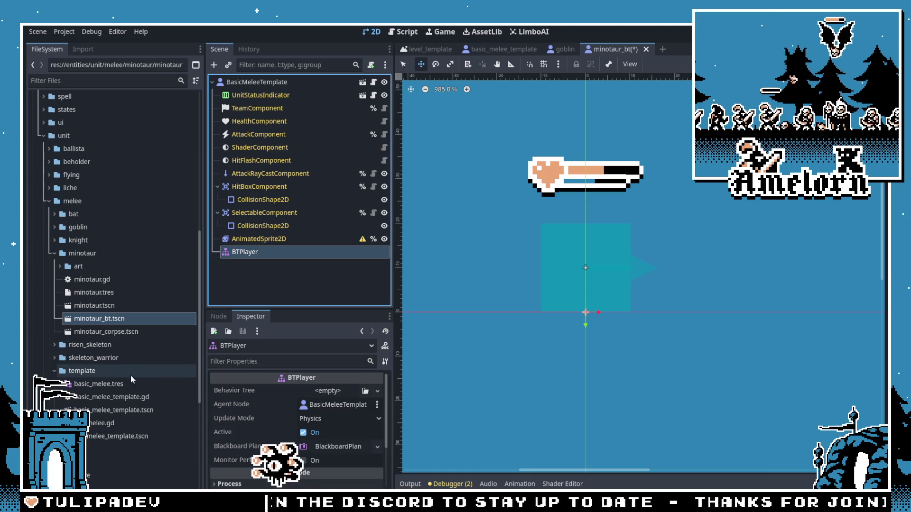
{"action": "mouse_move", "coordinate": [110, 386]}
{"action": "left_mouse_down"}
{"action": "mouse_move", "coordinate": [313, 261]}
{"action": "mouse_move", "coordinate": [348, 401]}
{"action": "mouse_move", "coordinate": [342, 395]}
{"action": "left_mouse_up"}
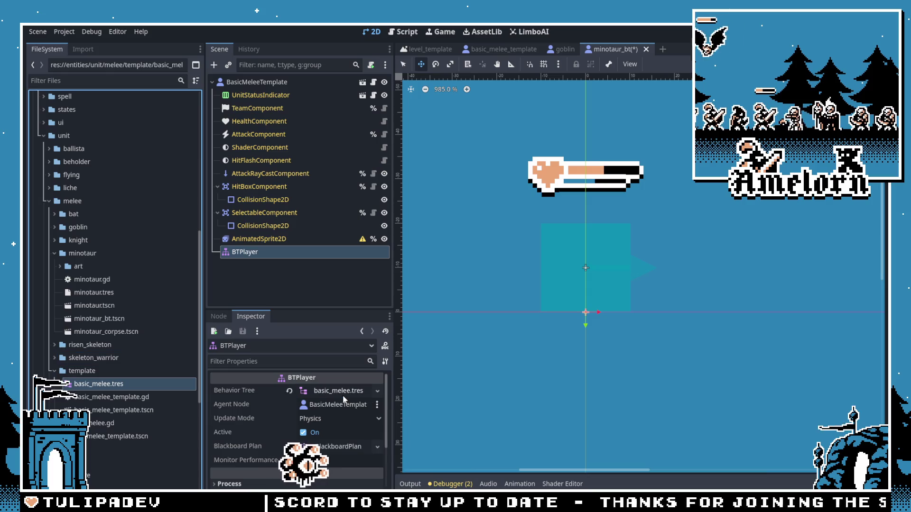
Step: Check the BTPlayer's node actions, reselect the root, and open the original minotaur.tscn
{"action": "left_click", "coordinate": [291, 292]}
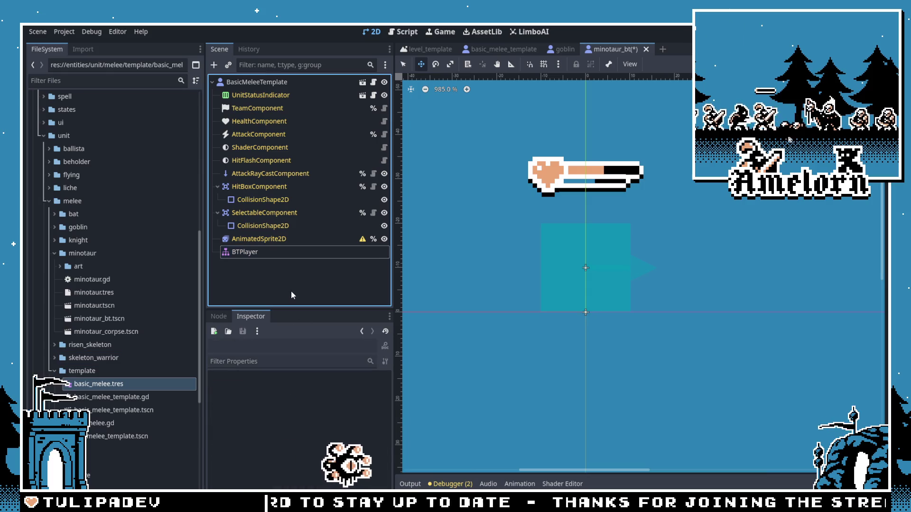
{"action": "left_click", "coordinate": [273, 250]}
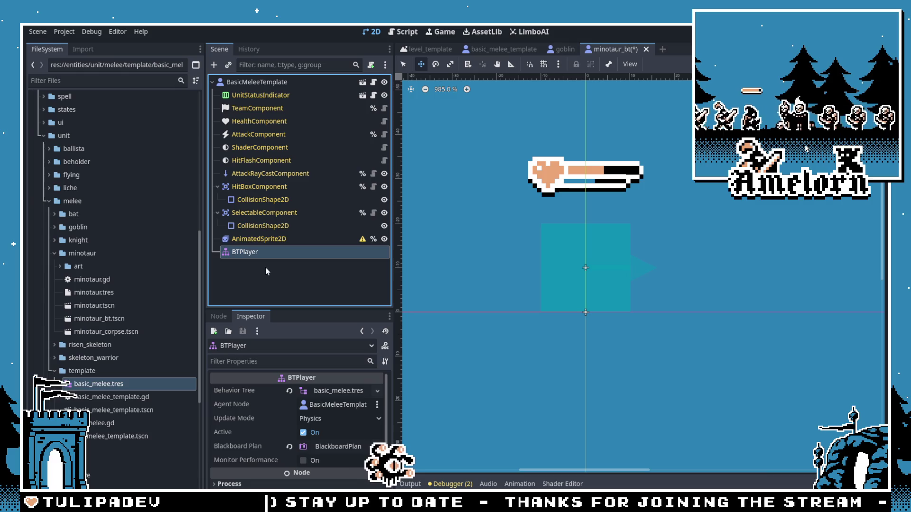
{"action": "right_click", "coordinate": [333, 257]}
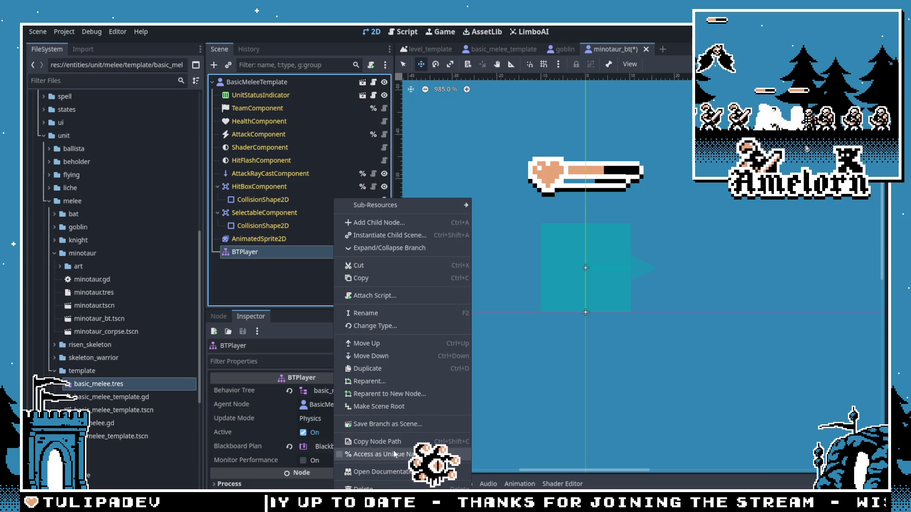
{"action": "left_click", "coordinate": [297, 337]}
{"action": "left_click", "coordinate": [280, 291]}
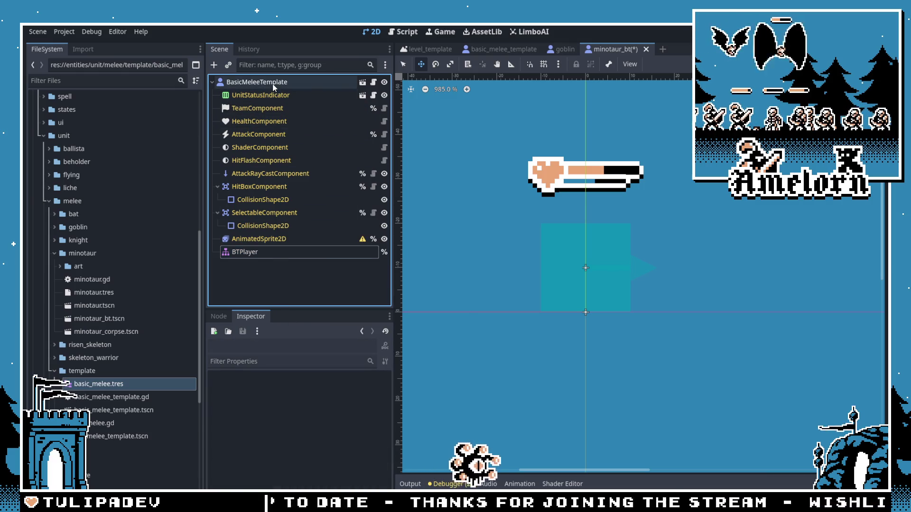
{"action": "left_click", "coordinate": [299, 84]}
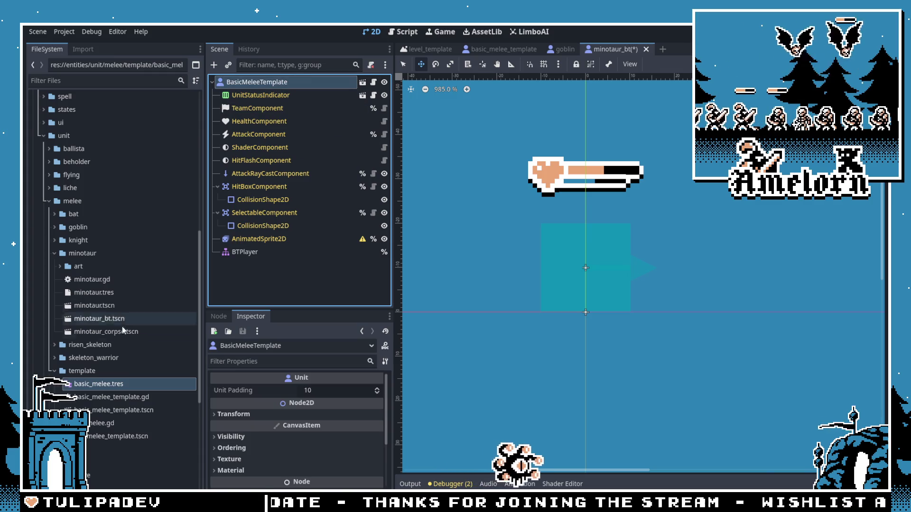
{"action": "double_click", "coordinate": [95, 305]}
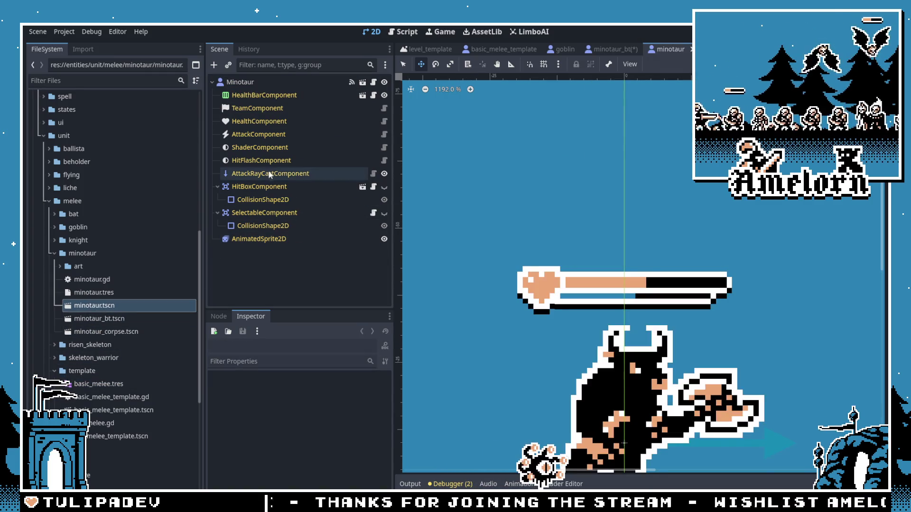
Step: Copy the minotaur's SpriteFrames and paste them into minotaur_bt's AnimatedSprite2D
{"action": "left_click", "coordinate": [266, 239]}
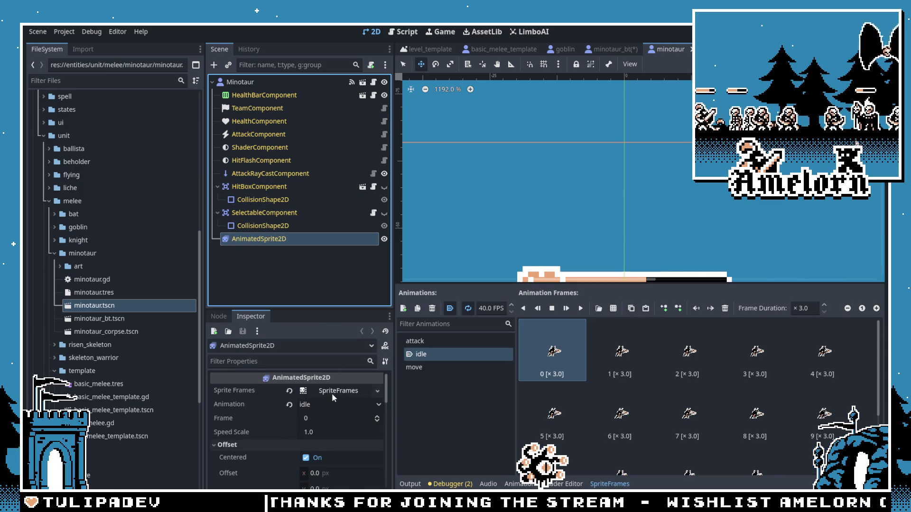
{"action": "left_click", "coordinate": [331, 391]}
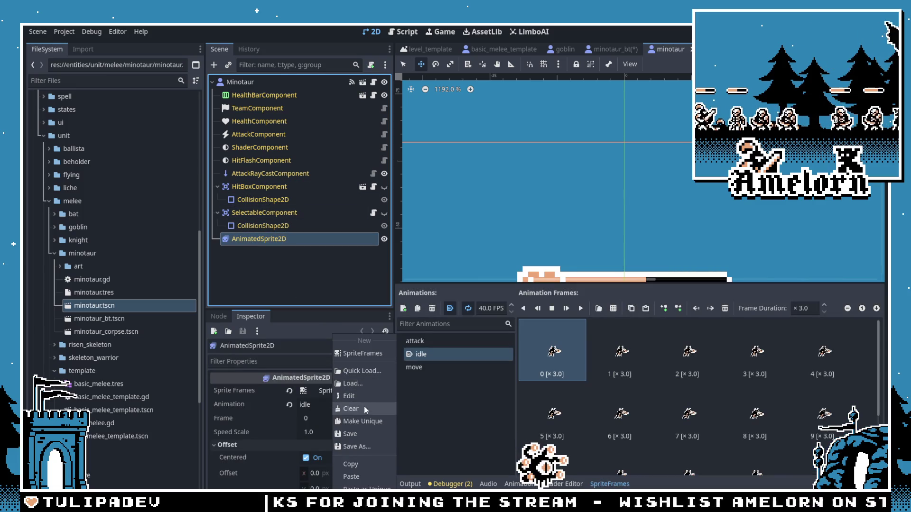
{"action": "left_click", "coordinate": [356, 460]}
{"action": "double_click", "coordinate": [133, 321]}
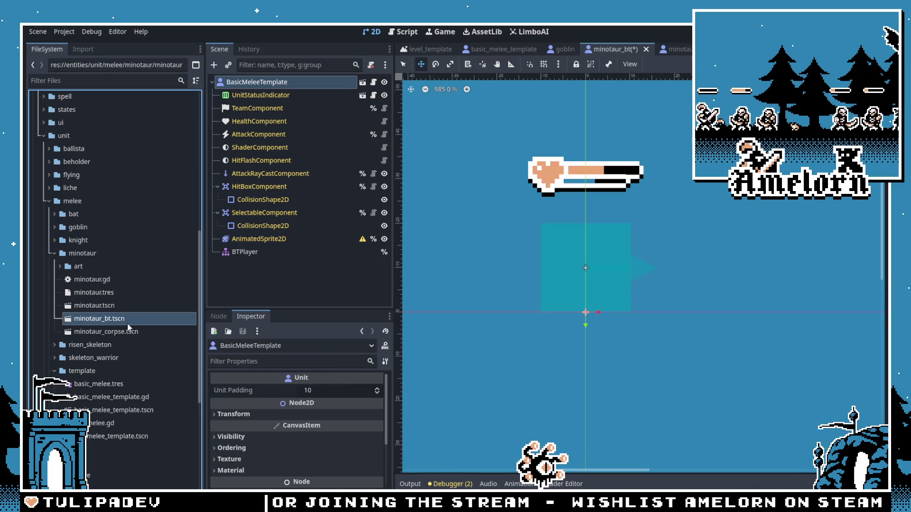
{"action": "left_click", "coordinate": [301, 239]}
{"action": "left_click", "coordinate": [337, 393]}
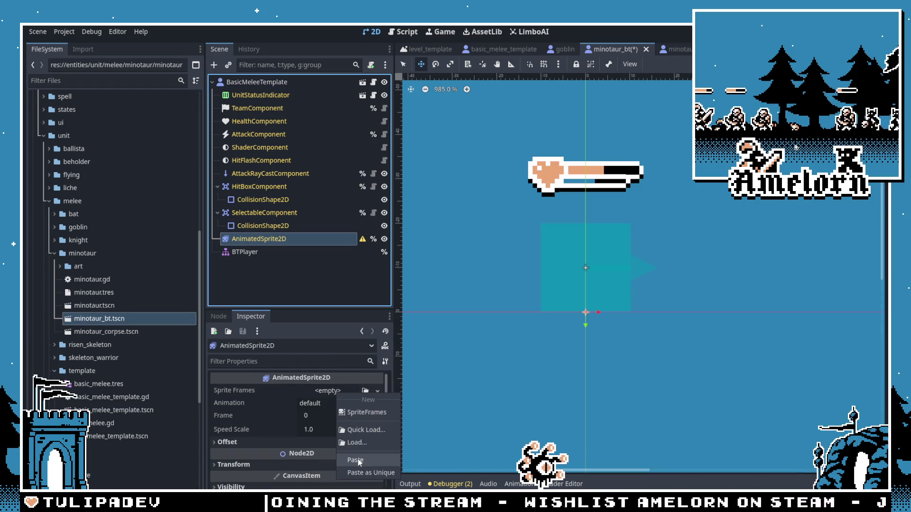
{"action": "left_click", "coordinate": [355, 460]}
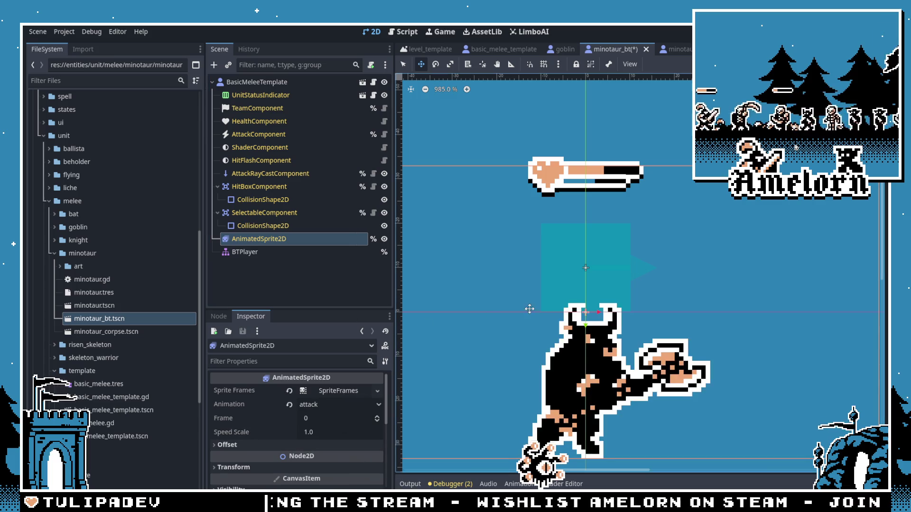
Step: Raise the minotaur sprite 33 px and lift the UnitStatusIndicator above its horns
{"action": "left_click_drag", "start_coordinate": [592, 341], "coordinate": [593, 213]}
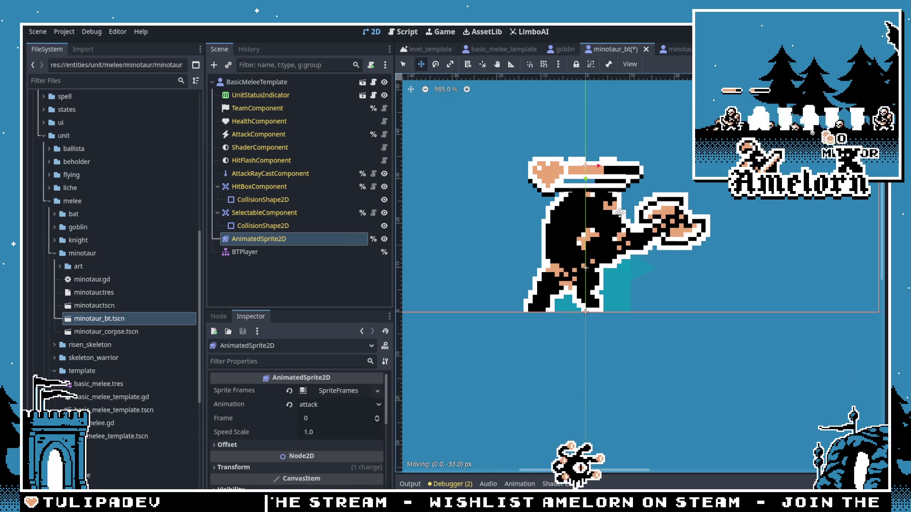
{"action": "left_click", "coordinate": [283, 99]}
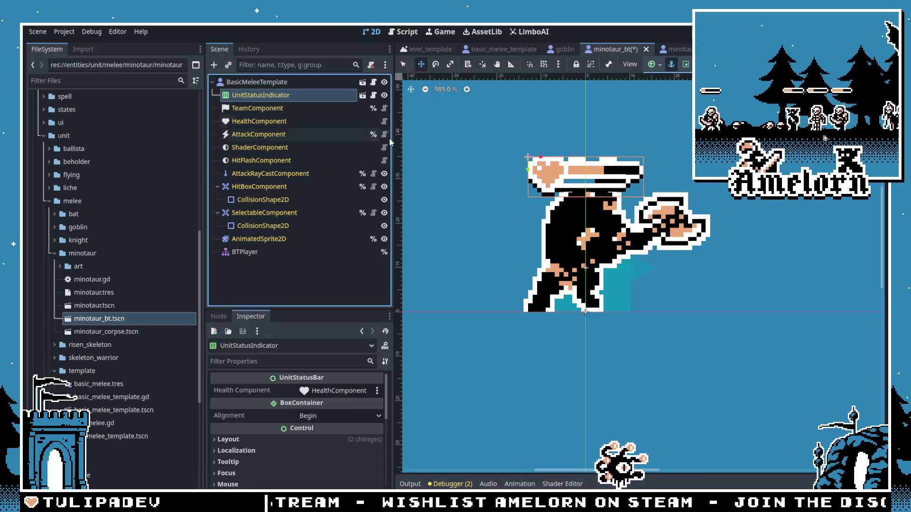
{"action": "left_click_drag", "start_coordinate": [588, 219], "coordinate": [587, 172]}
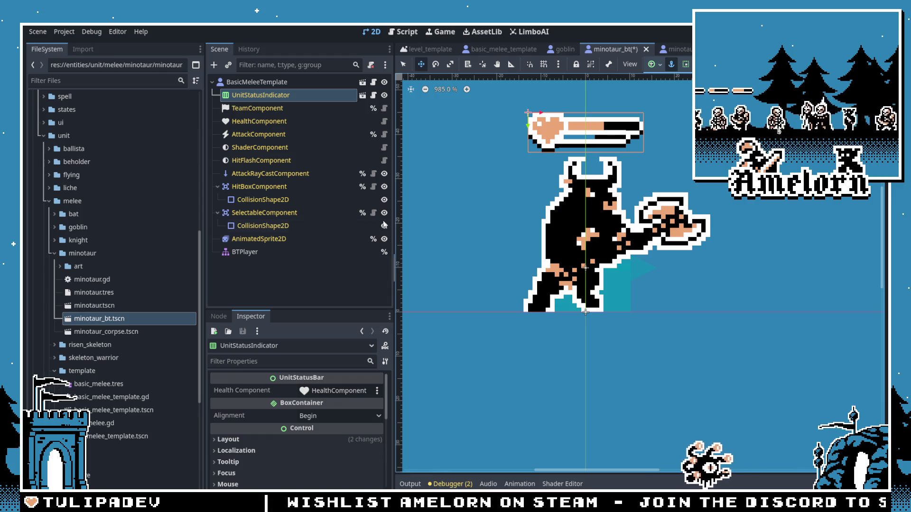
{"action": "left_click", "coordinate": [265, 250]}
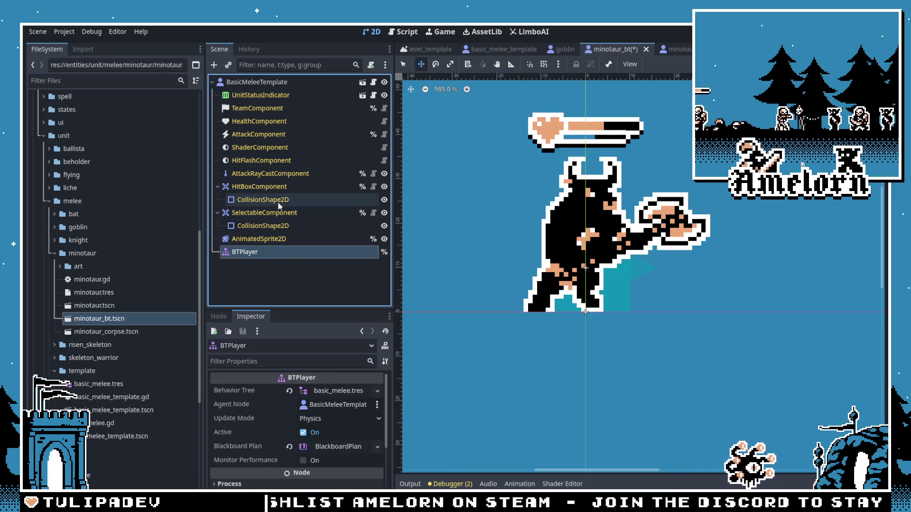
Step: Set the minotaur_bt sprite's animation to idle and save the scene
{"action": "left_click", "coordinate": [261, 239]}
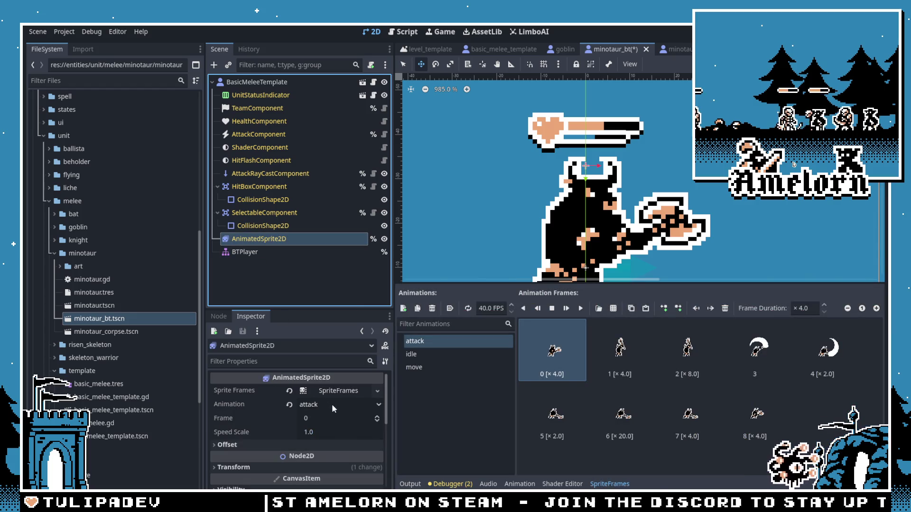
{"action": "left_click", "coordinate": [332, 404]}
{"action": "left_click", "coordinate": [325, 430]}
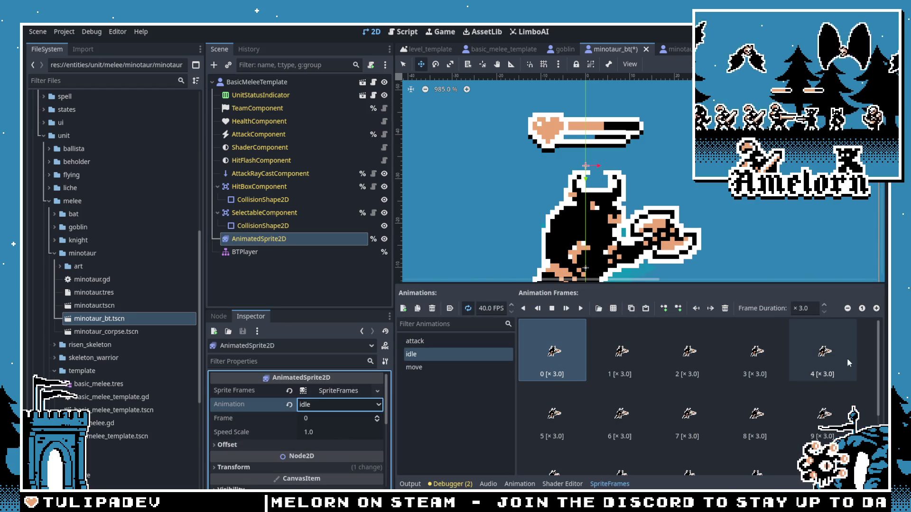
{"action": "key", "text": "ctrl+s"}
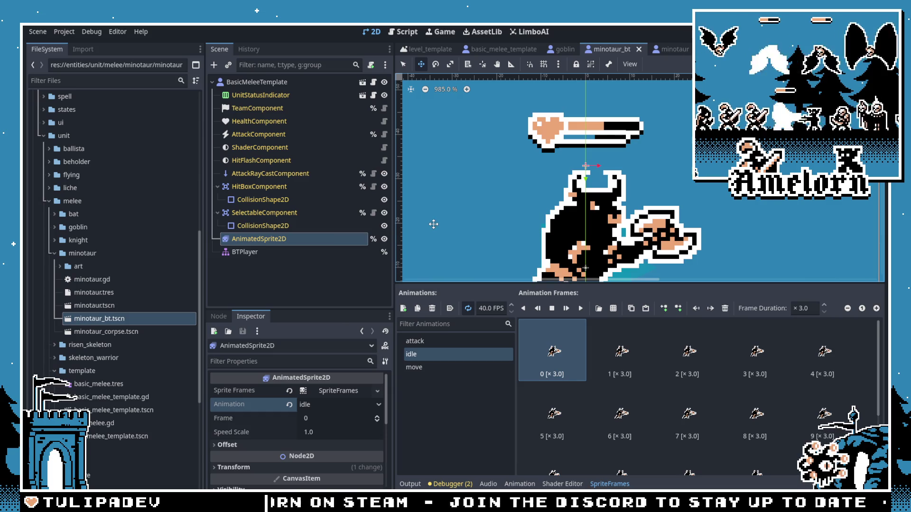
Step: Reopen the original minotaur.tscn from the FileSystem dock
{"action": "left_click", "coordinate": [114, 293]}
{"action": "double_click", "coordinate": [114, 305]}
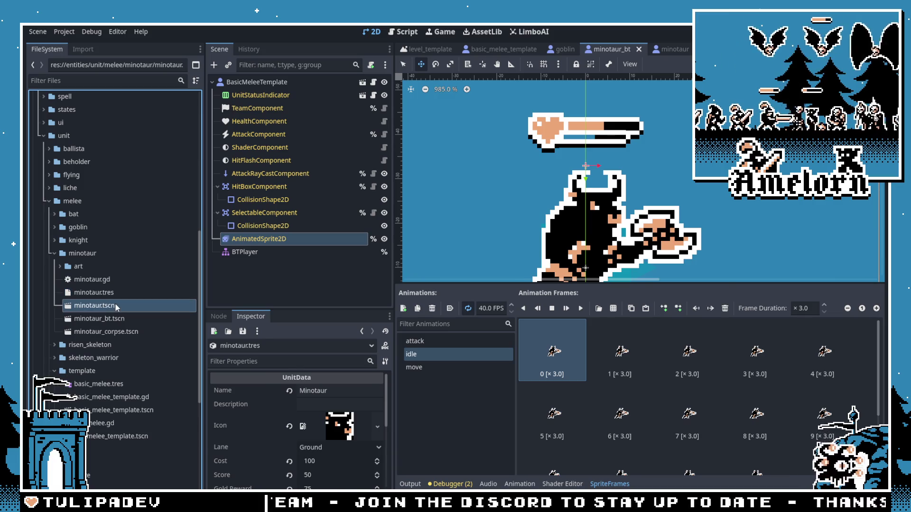
{"action": "scroll", "coordinate": [526, 218], "scroll_direction": "down", "scroll_amount": 5}
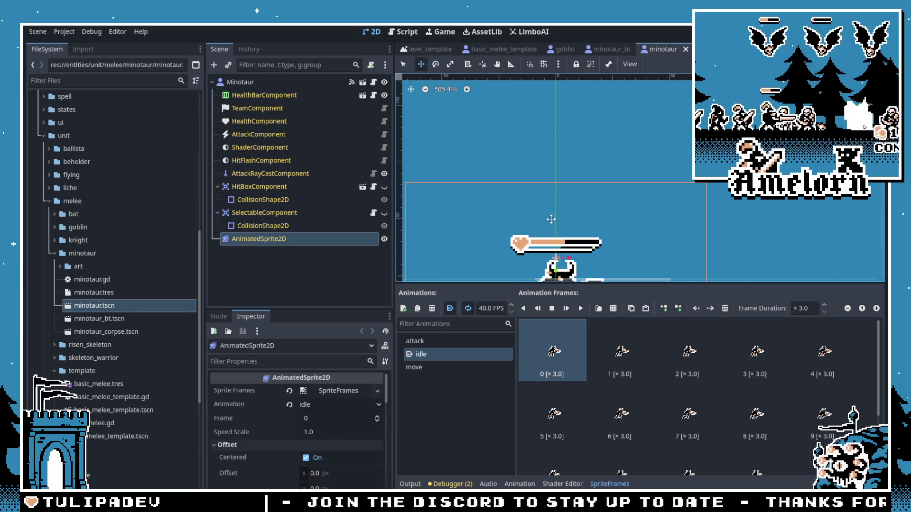
Step: Check the original health bar, then set minotaur_bt's UnitStatusIndicator width 40 and x position -20
{"action": "left_click", "coordinate": [264, 95]}
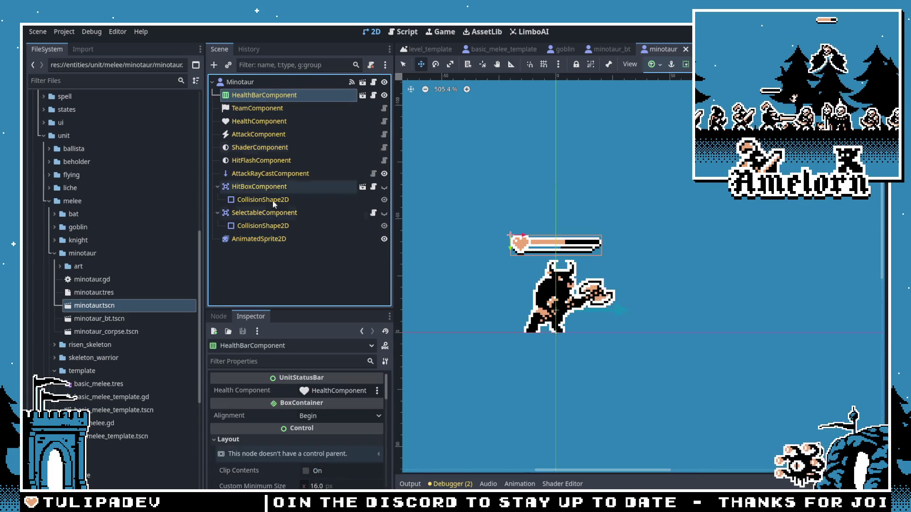
{"action": "scroll", "coordinate": [314, 417], "scroll_direction": "down", "scroll_amount": 5}
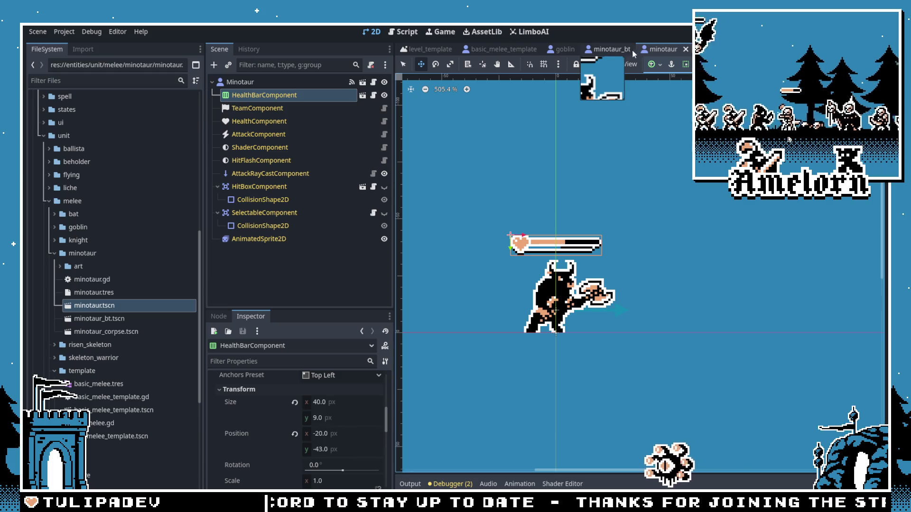
{"action": "left_click", "coordinate": [615, 49]}
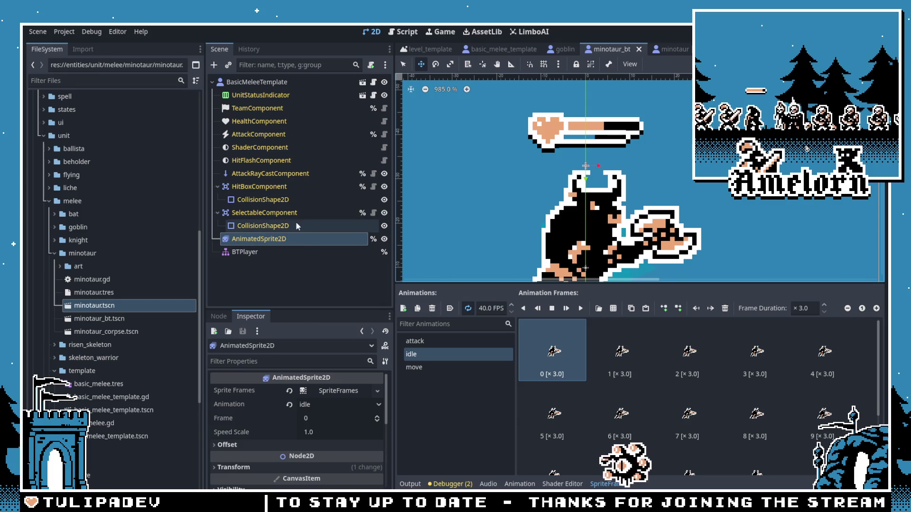
{"action": "left_click", "coordinate": [262, 96]}
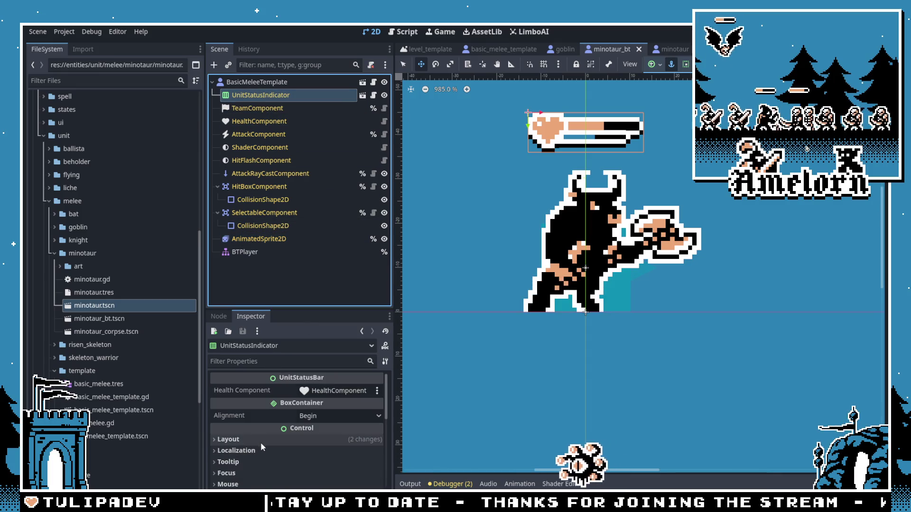
{"action": "scroll", "coordinate": [260, 442], "scroll_direction": "down", "scroll_amount": 3}
{"action": "scroll", "coordinate": [256, 436], "scroll_direction": "up", "scroll_amount": 5}
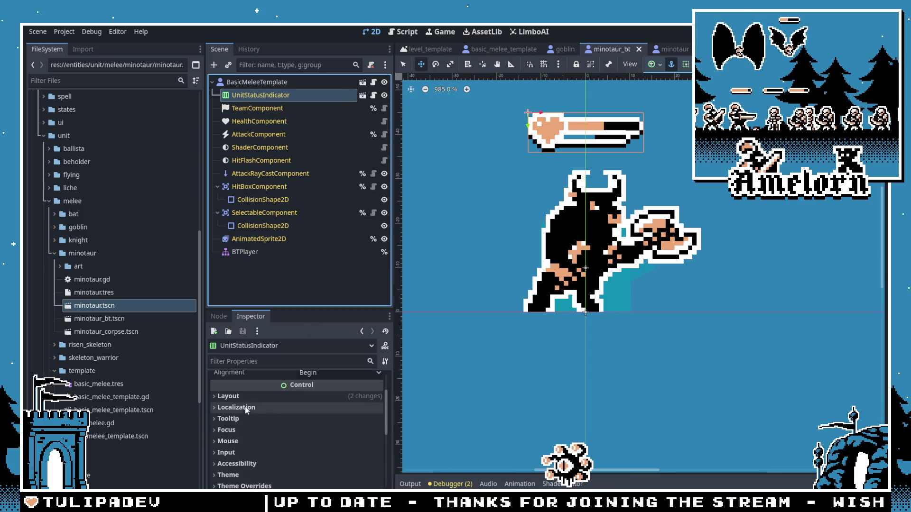
{"action": "left_click", "coordinate": [280, 397]}
{"action": "scroll", "coordinate": [326, 434], "scroll_direction": "down", "scroll_amount": 3}
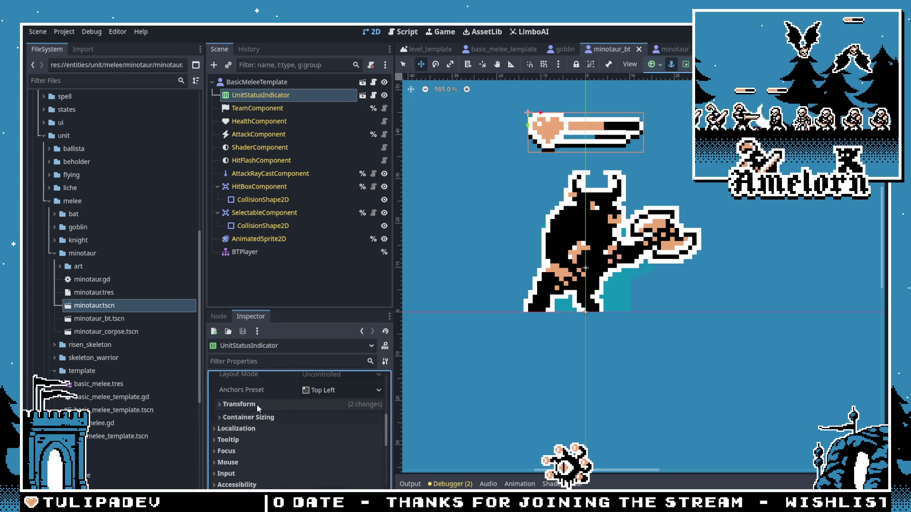
{"action": "left_click", "coordinate": [257, 405]}
{"action": "left_click", "coordinate": [331, 418]}
{"action": "key", "text": "Up"}
{"action": "key", "text": "Up"}
{"action": "key", "text": "Up"}
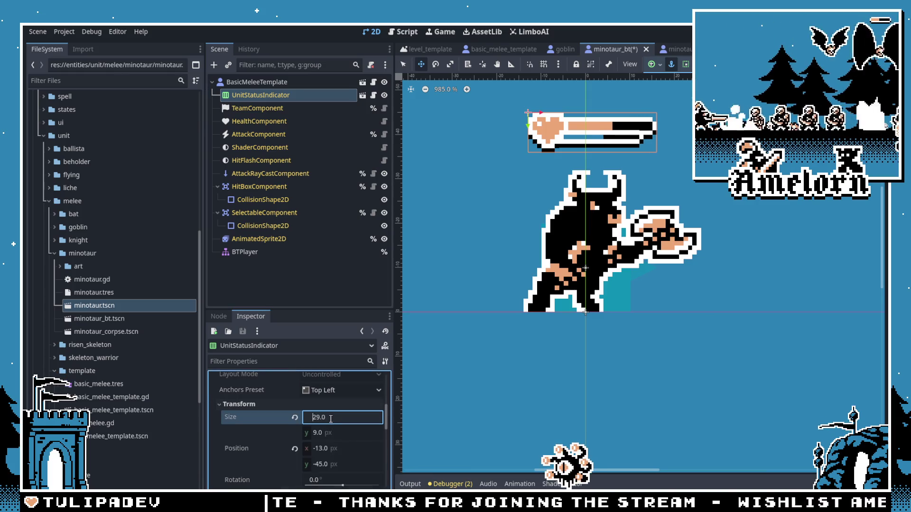
{"action": "left_click", "coordinate": [330, 449]}
{"action": "type", "text": "-20"}
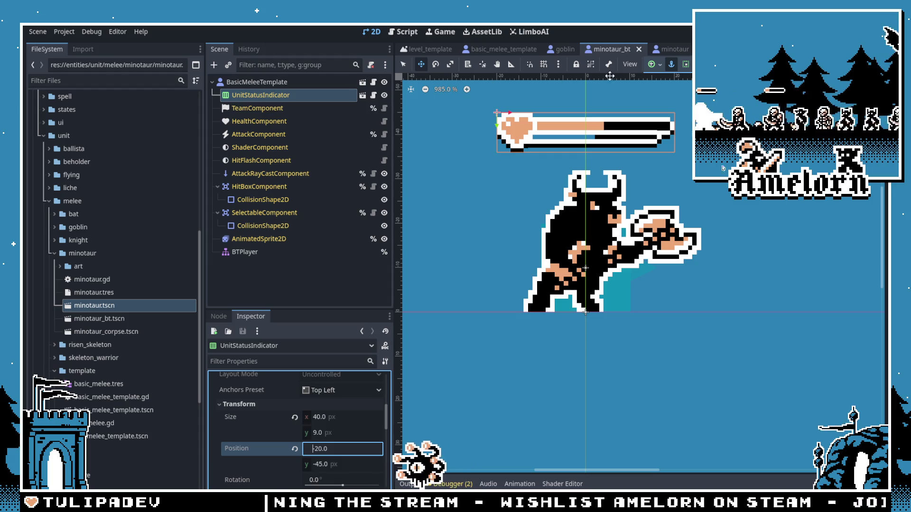
Step: Close the original minotaur scene and step through the template's component nodes
{"action": "left_click", "coordinate": [661, 51]}
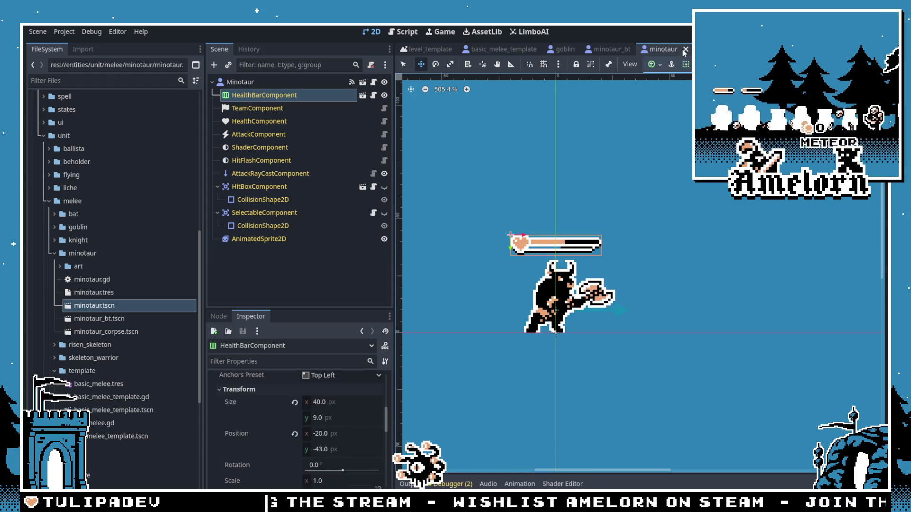
{"action": "left_click", "coordinate": [685, 49]}
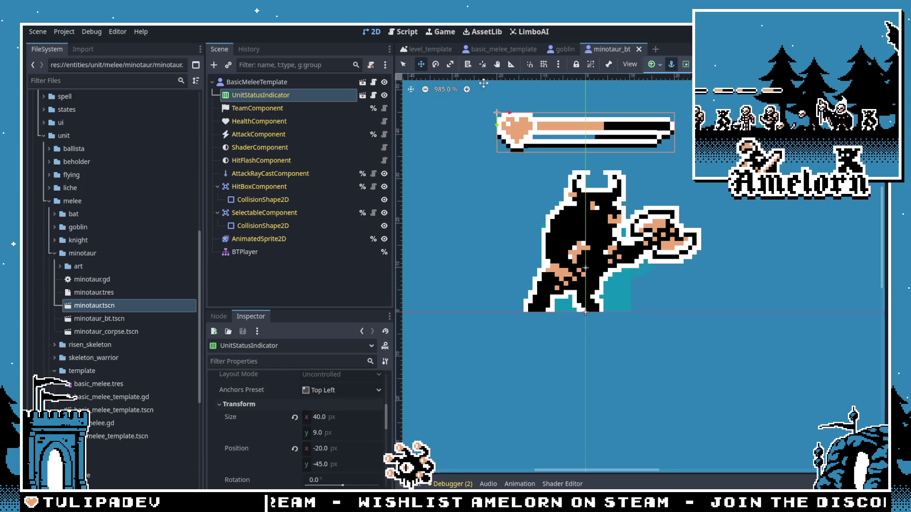
{"action": "left_click", "coordinate": [304, 119]}
{"action": "left_click", "coordinate": [296, 134]}
{"action": "left_click", "coordinate": [284, 173]}
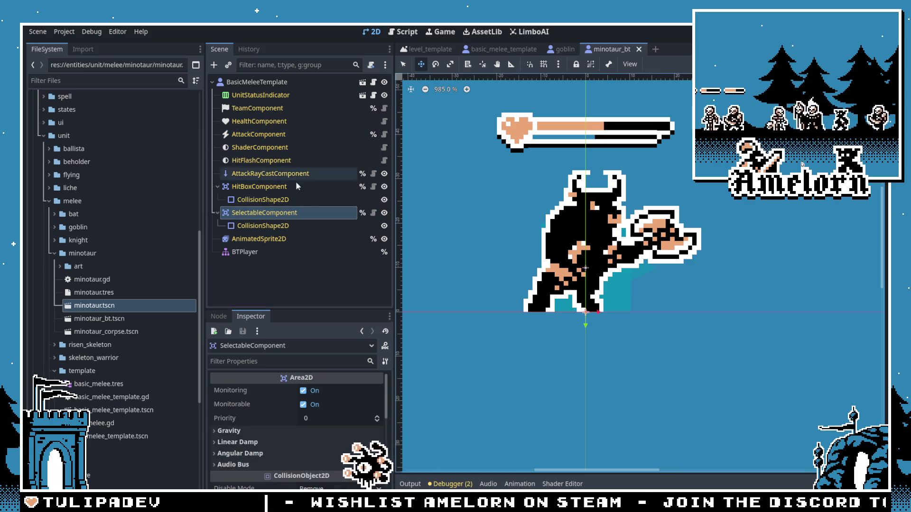
Step: Try reordering an inherited node, dismiss the alert, and select the selectable area's collision shape
{"action": "key", "text": "Down"}
{"action": "key", "text": "Down"}
{"action": "key", "text": "Up"}
{"action": "key", "text": "Up"}
{"action": "key", "text": "Down"}
{"action": "key", "text": "Down"}
{"action": "left_click_drag", "start_coordinate": [266, 192], "coordinate": [266, 181]}
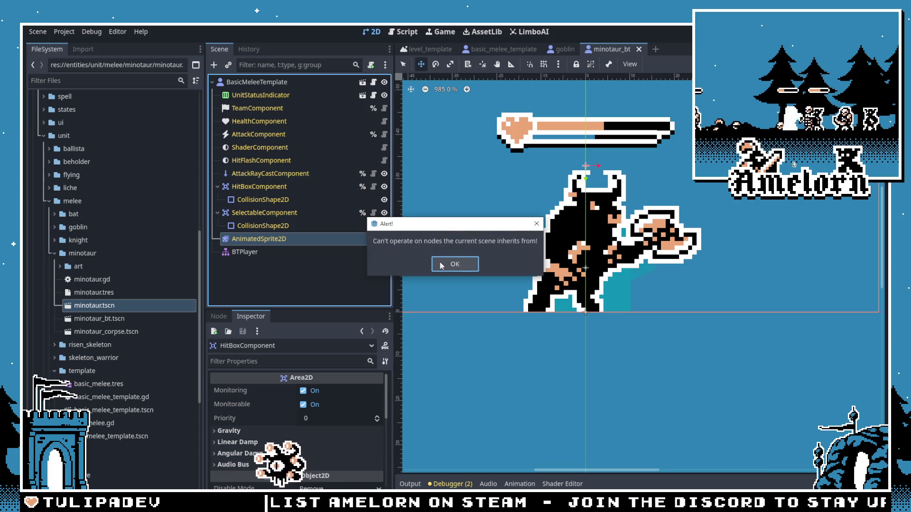
{"action": "key", "text": "Return"}
{"action": "left_click", "coordinate": [245, 227]}
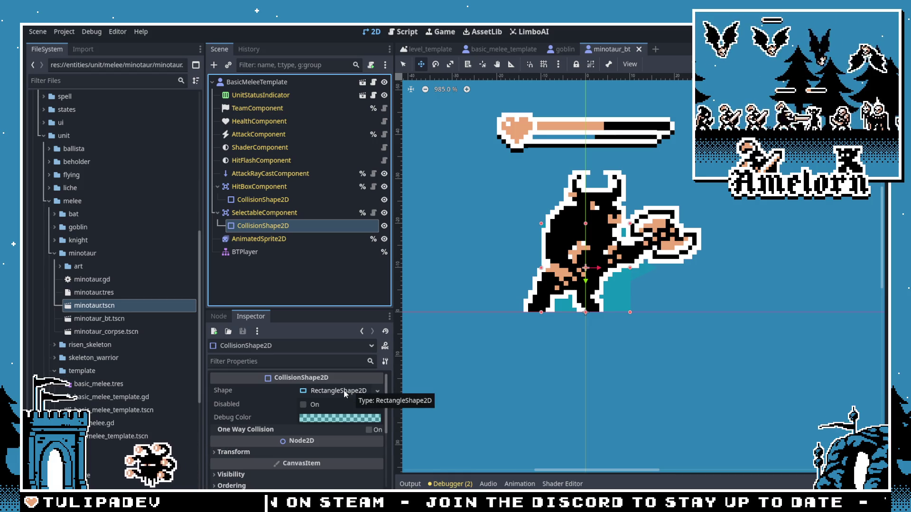
Step: Open the original minotaur scene and inspect its selectable collision shape and attack raycast
{"action": "double_click", "coordinate": [83, 304]}
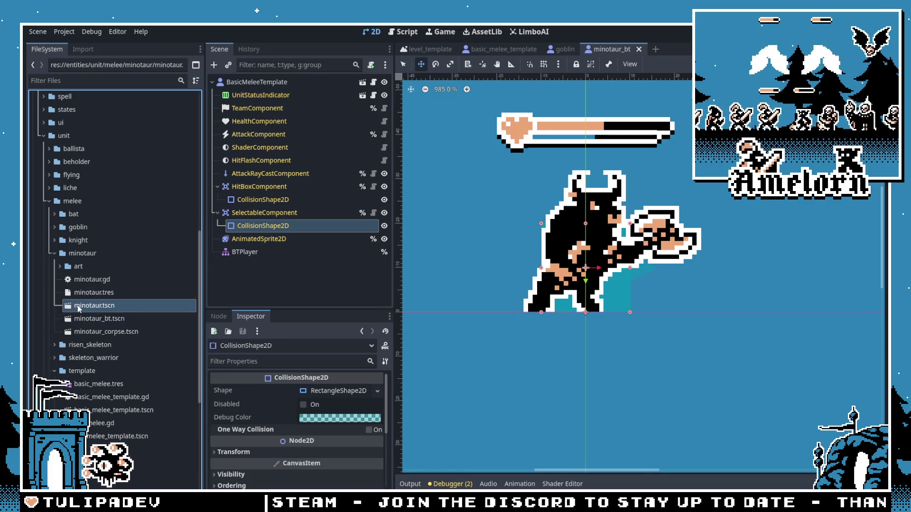
{"action": "left_click", "coordinate": [264, 212]}
{"action": "left_click", "coordinate": [263, 225]}
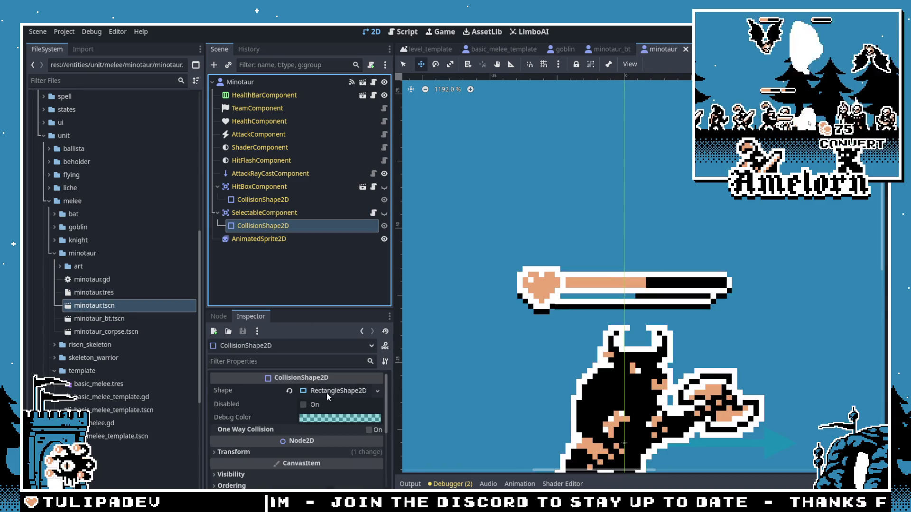
{"action": "right_click", "coordinate": [326, 392]}
{"action": "left_click", "coordinate": [458, 365]}
{"action": "scroll", "coordinate": [458, 364], "scroll_direction": "down", "scroll_amount": 2}
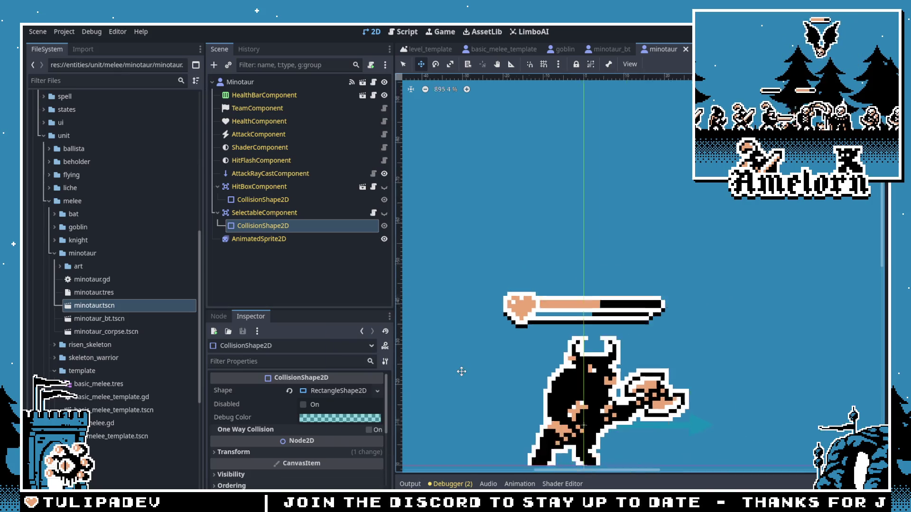
{"action": "left_click", "coordinate": [261, 174]}
Step: Set minotaur_bt's AttackRayCastComponent Target Position x to 32
{"action": "left_click", "coordinate": [596, 55]}
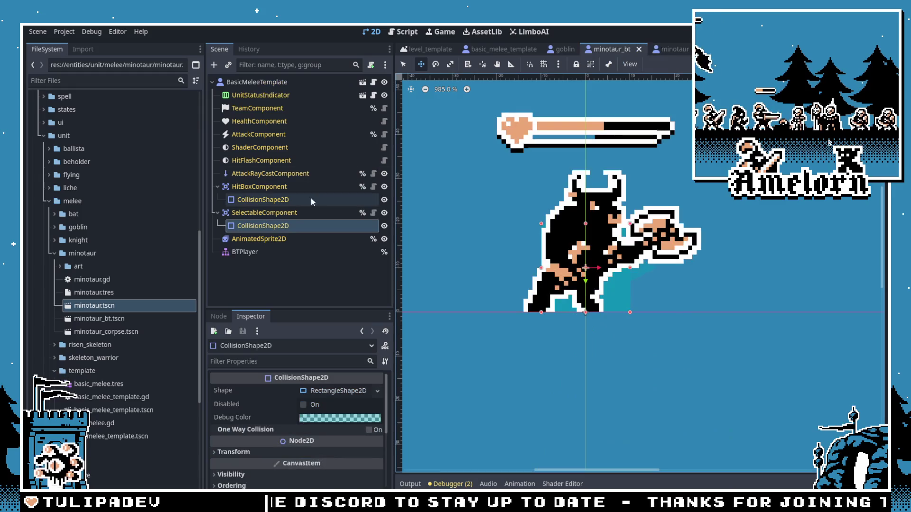
{"action": "left_click", "coordinate": [270, 173]}
{"action": "left_click", "coordinate": [329, 419]}
{"action": "type", "text": "32"}
{"action": "key", "text": "Return"}
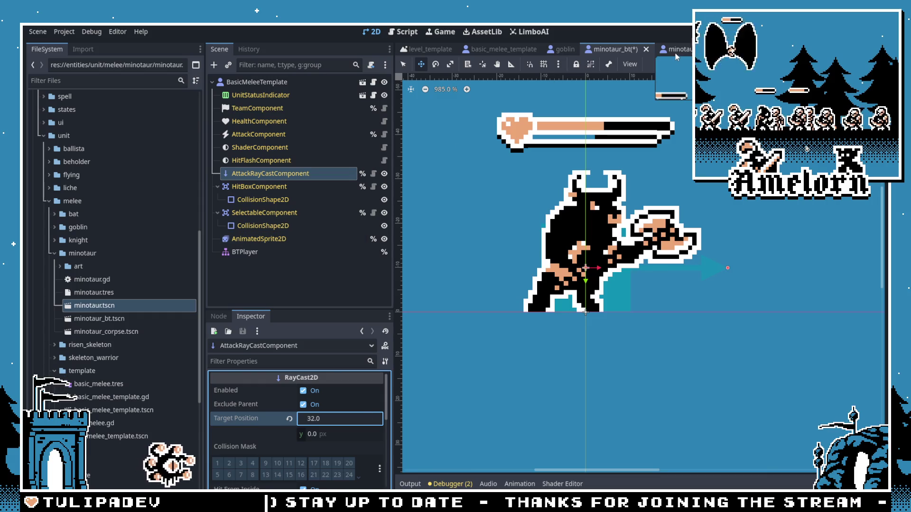
Step: Save, then copy the HitBox rectangle shape into the SelectableComponent's collision shape
{"action": "key", "text": "ctrl+s"}
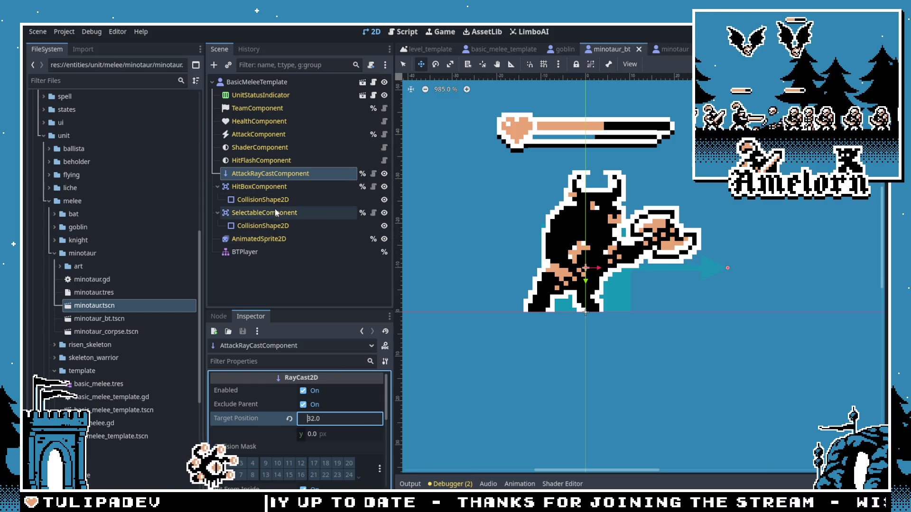
{"action": "left_click", "coordinate": [263, 199]}
{"action": "right_click", "coordinate": [325, 390]}
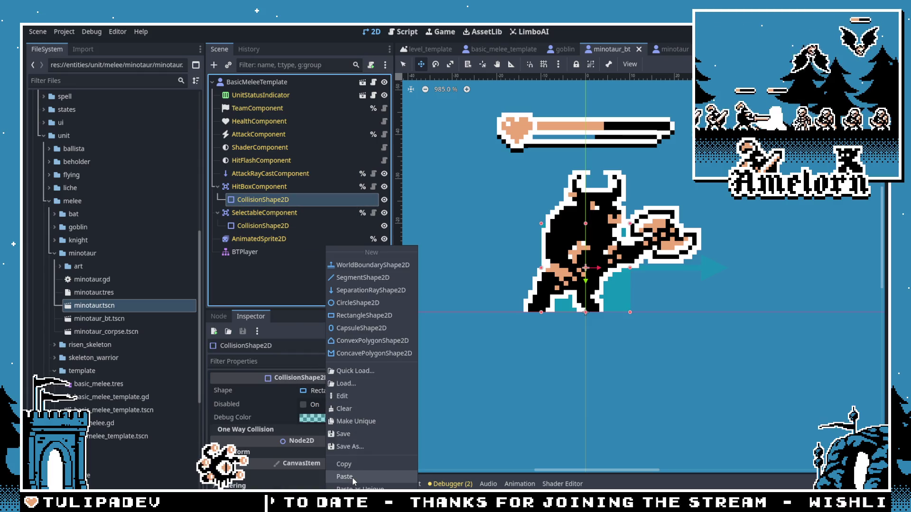
{"action": "left_click", "coordinate": [349, 422]}
{"action": "left_click", "coordinate": [281, 226]}
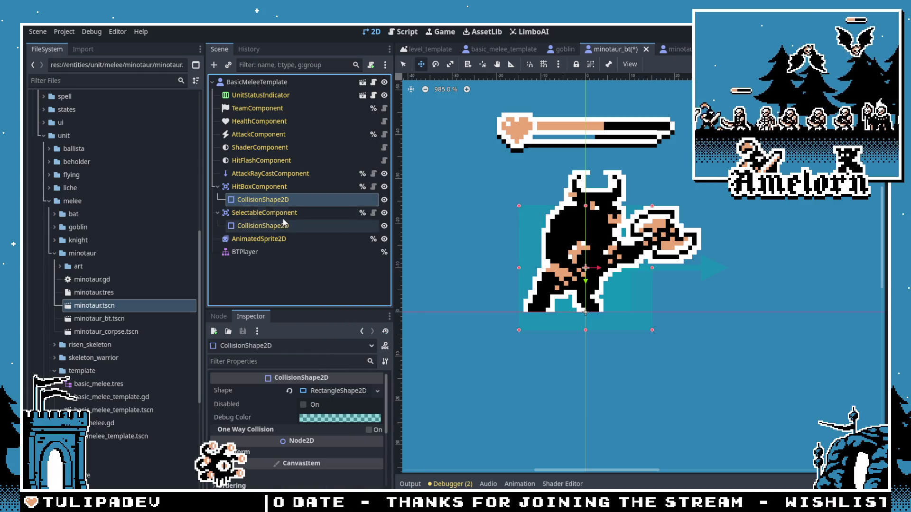
{"action": "right_click", "coordinate": [325, 390]}
{"action": "left_click", "coordinate": [356, 475]}
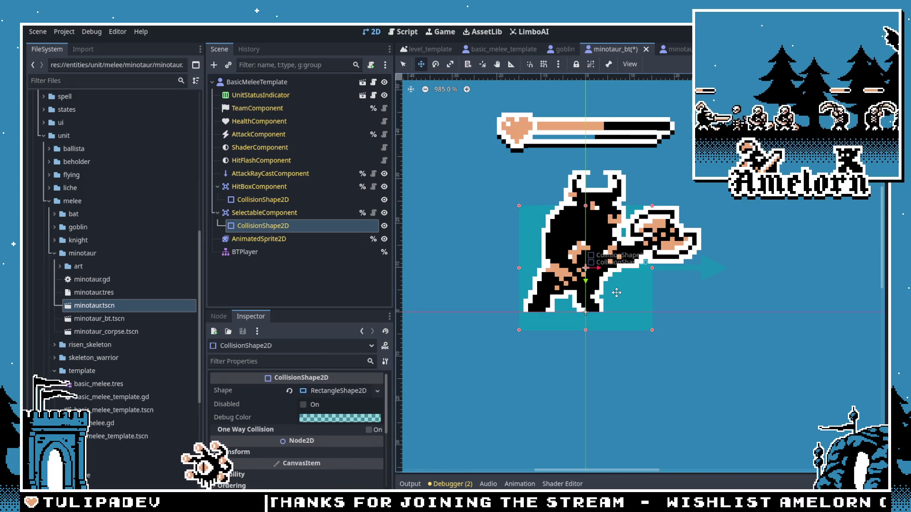
Step: Nudge both collision shapes up 4 px, save, and switch to the original minotaur scene
{"action": "key", "text": "Up"}
{"action": "key", "text": "Up"}
{"action": "key", "text": "Up"}
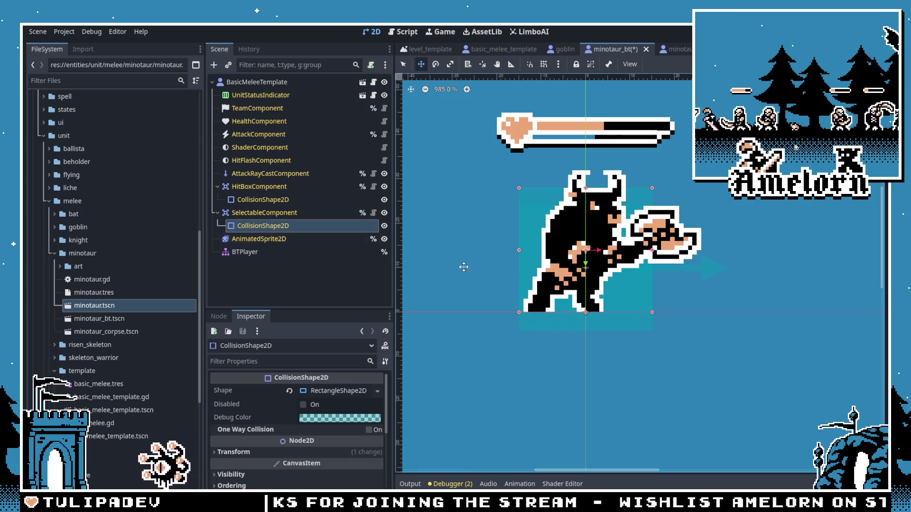
{"action": "left_click", "coordinate": [280, 200]}
{"action": "key", "text": "Up"}
{"action": "key", "text": "Up"}
{"action": "key", "text": "Up"}
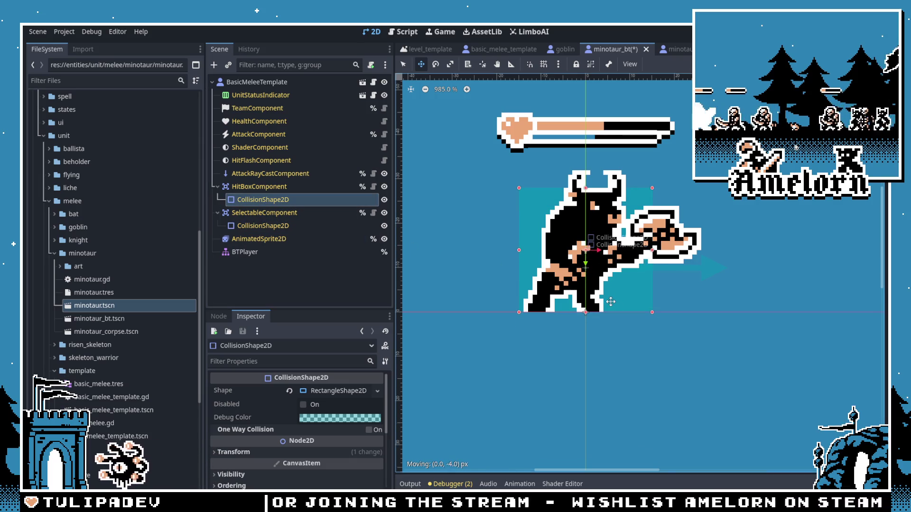
{"action": "key", "text": "ctrl+s"}
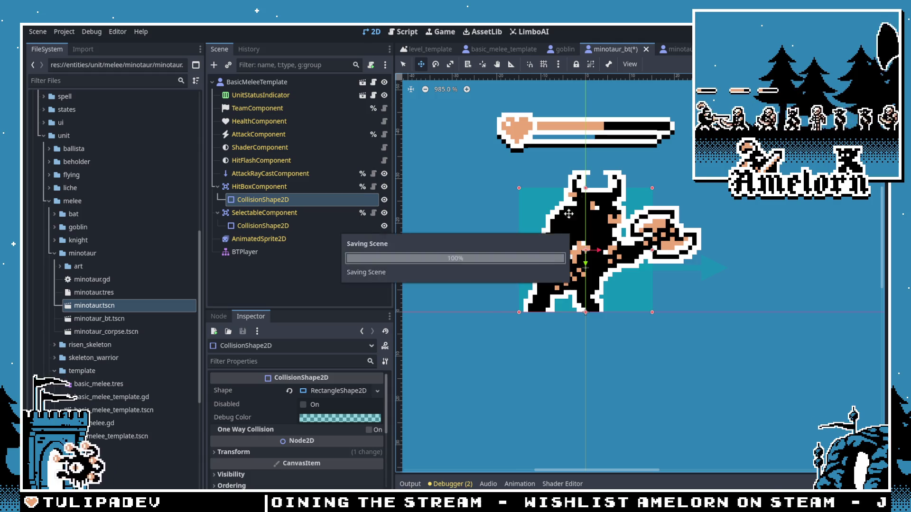
{"action": "left_click", "coordinate": [673, 53]}
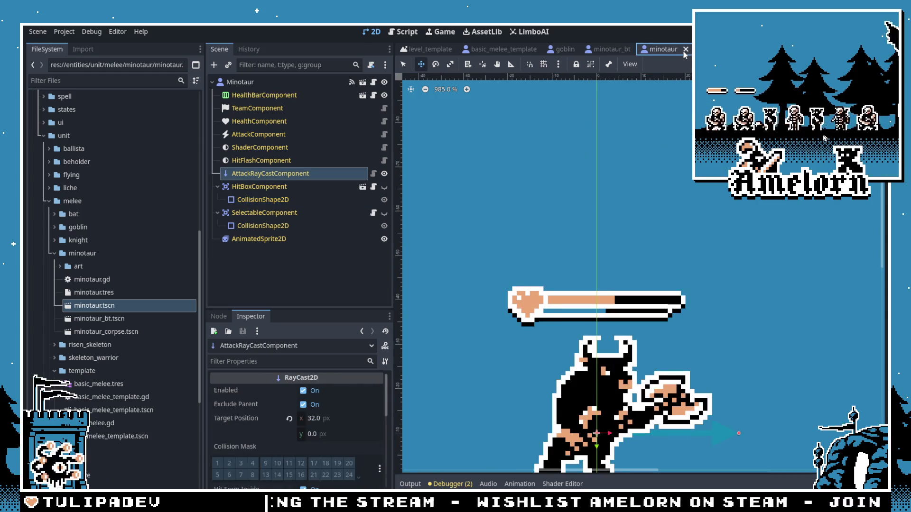
Step: Compare the original's attack stats, then set Attack Cooldown 1.4 and Max Random Cooldown 0.2
{"action": "left_click", "coordinate": [247, 136]}
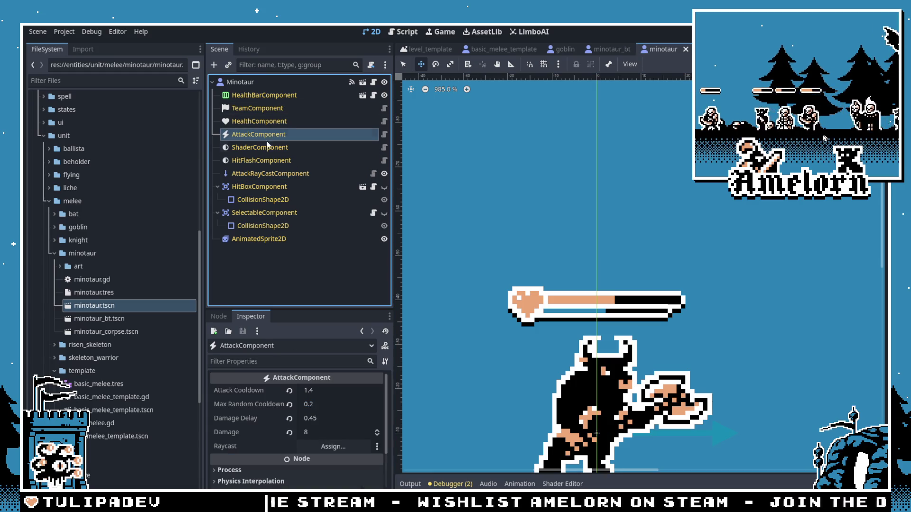
{"action": "left_click", "coordinate": [608, 49]}
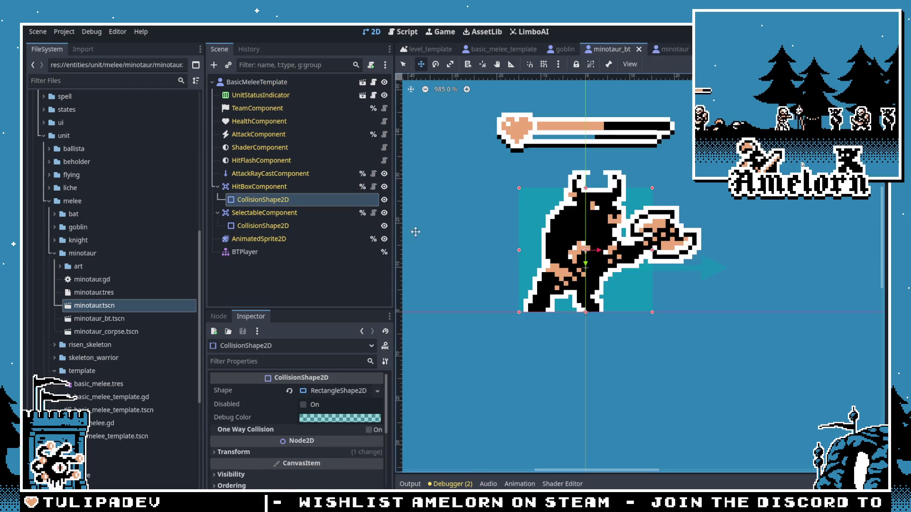
{"action": "left_click", "coordinate": [253, 138]}
{"action": "left_click", "coordinate": [331, 390]}
{"action": "type", "text": "1.4"}
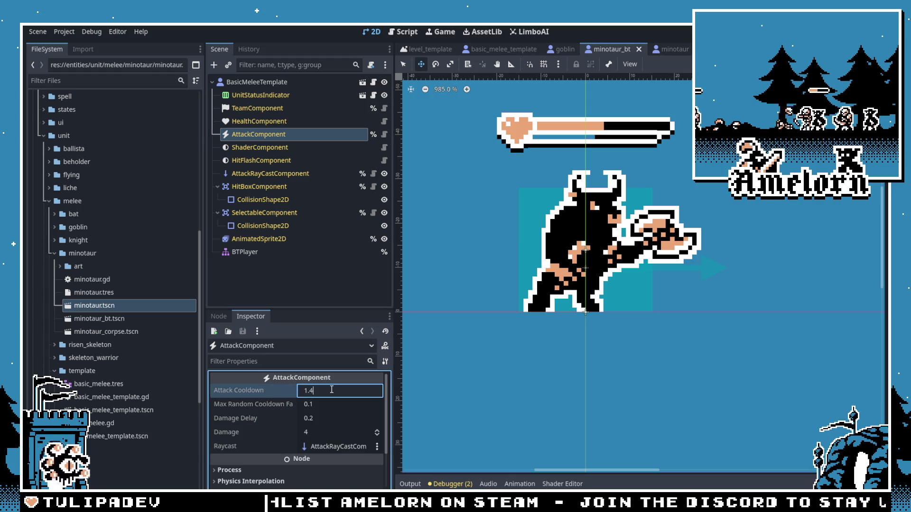
{"action": "key", "text": "Return"}
{"action": "left_click", "coordinate": [322, 404]}
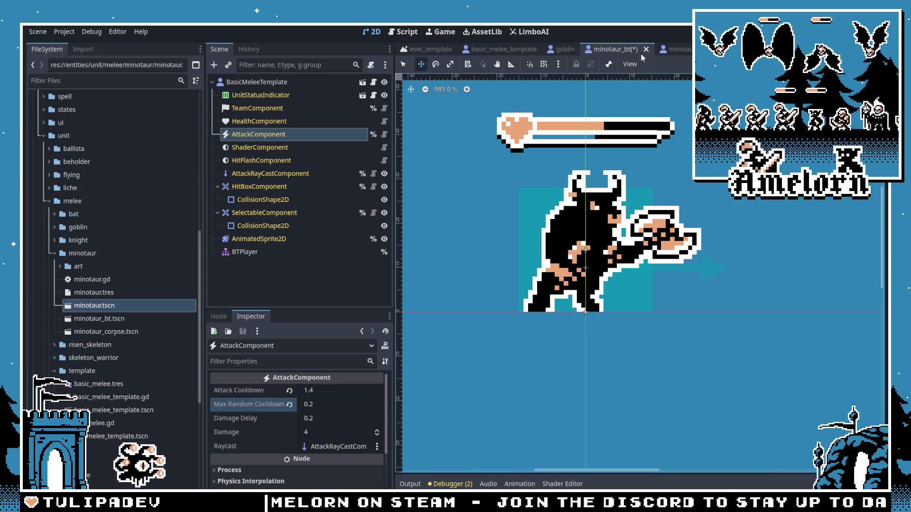
Step: Recheck the original and set Damage Delay 0.45 and Damage 8 in minotaur_bt
{"action": "left_click", "coordinate": [669, 49]}
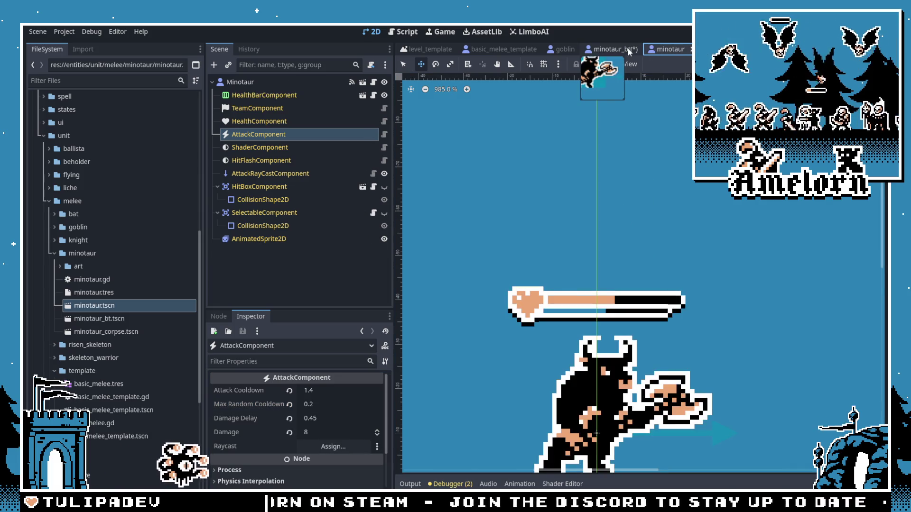
{"action": "left_click", "coordinate": [627, 49]}
{"action": "left_click", "coordinate": [318, 418]}
{"action": "type", "text": "0.45"}
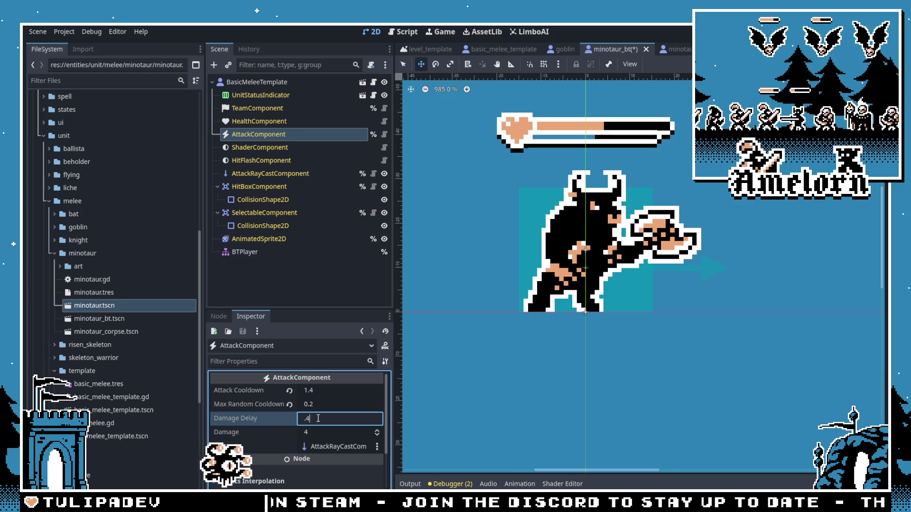
{"action": "key", "text": "Return"}
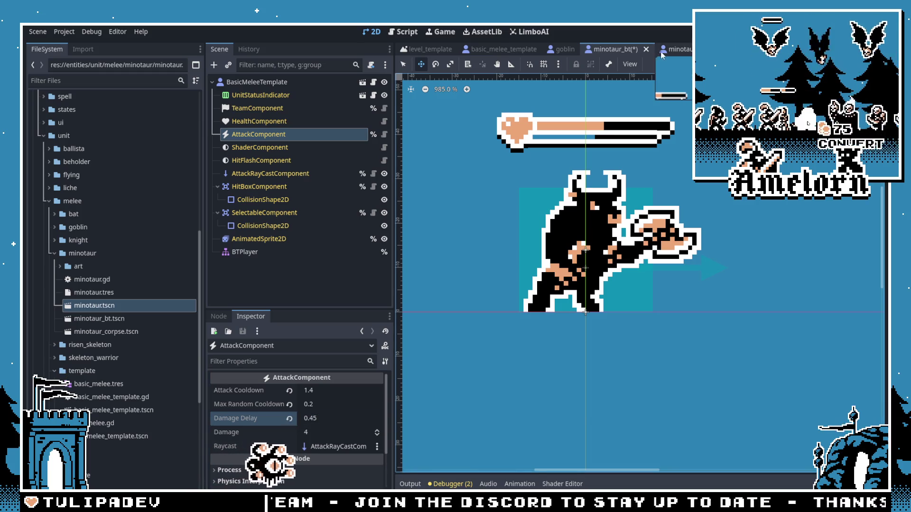
{"action": "left_click", "coordinate": [323, 432]}
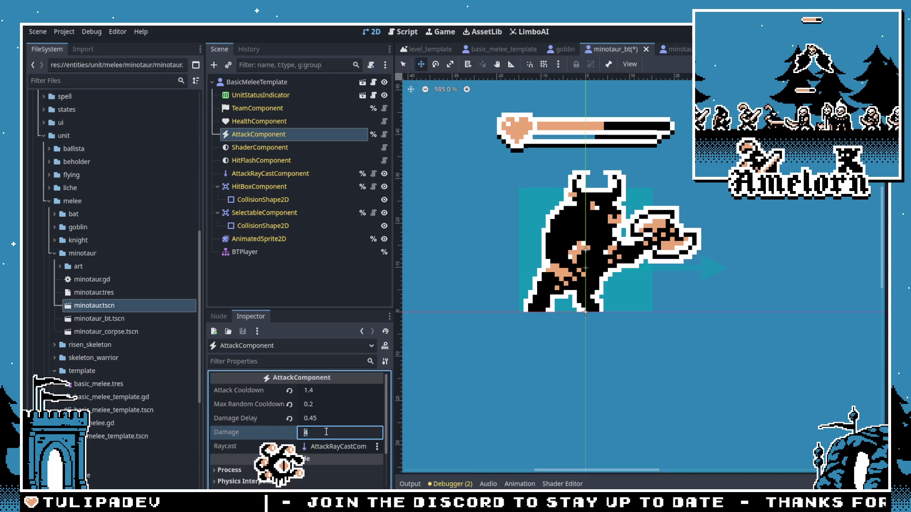
{"action": "type", "text": "8"}
{"action": "key", "text": "Return"}
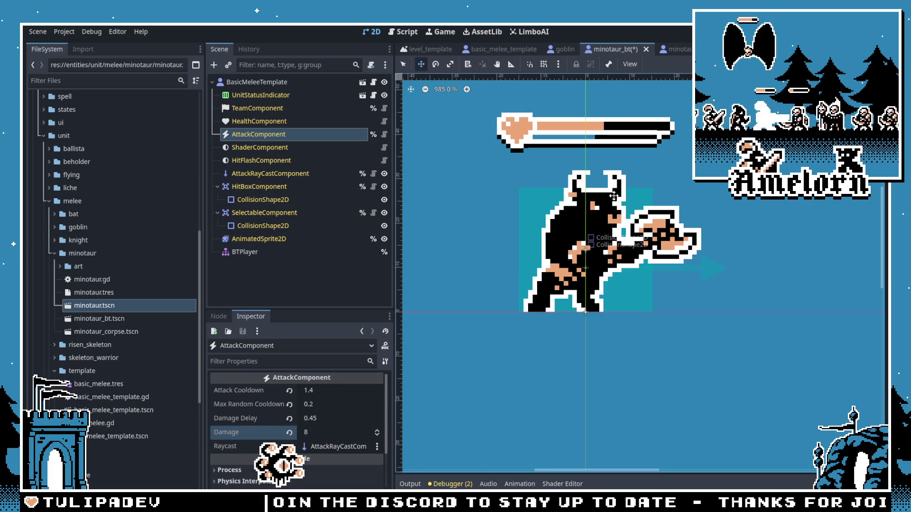
Step: Close the original minotaur scene and inspect the unit data and HealthComponent
{"action": "left_click", "coordinate": [695, 49]}
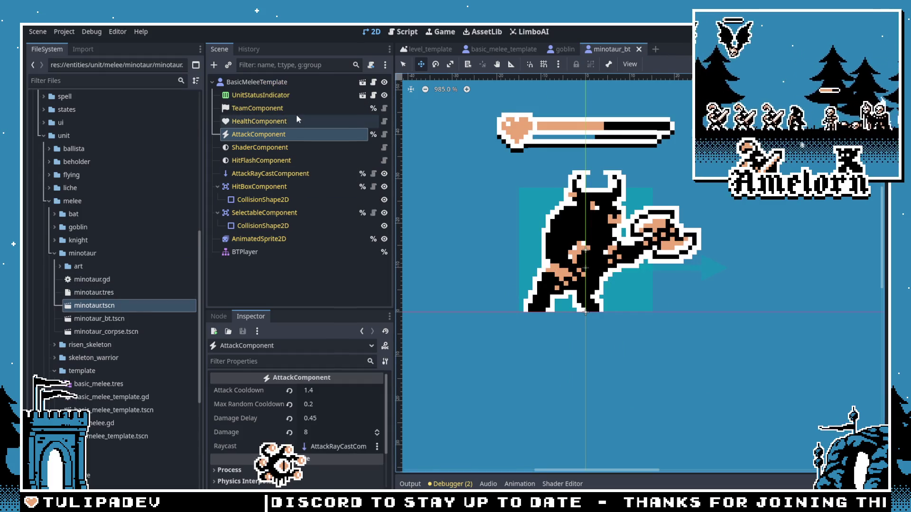
{"action": "left_click", "coordinate": [94, 293]}
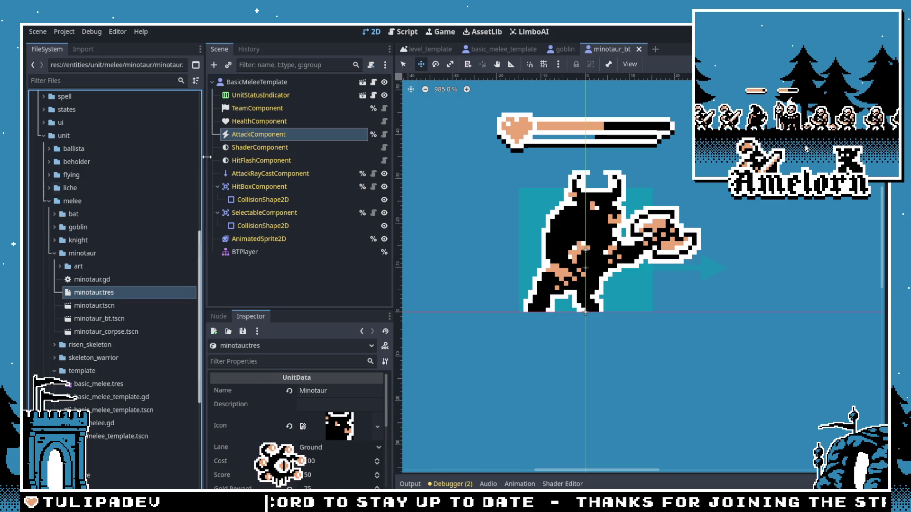
{"action": "left_click", "coordinate": [242, 122]}
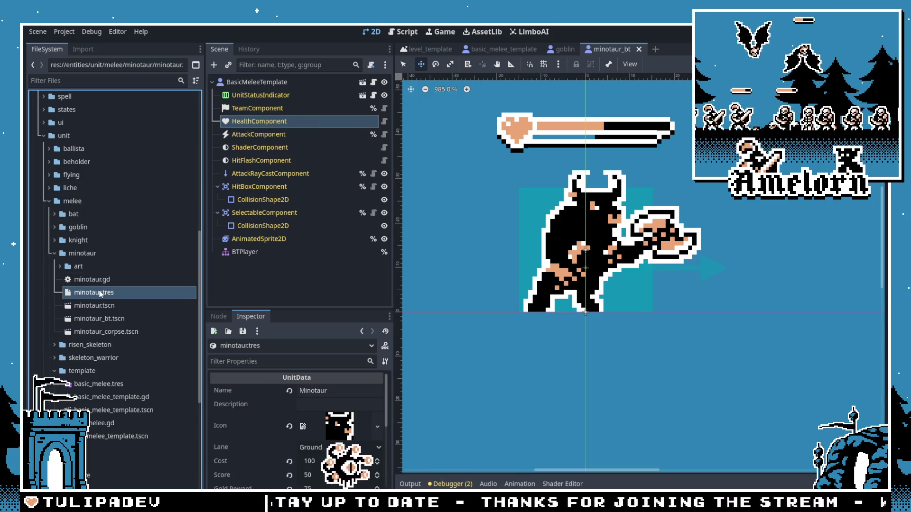
Step: Read the original minotaur's HealthComponent max health and set minotaur_bt's Max Health to 30
{"action": "double_click", "coordinate": [95, 306]}
{"action": "left_click", "coordinate": [265, 122]}
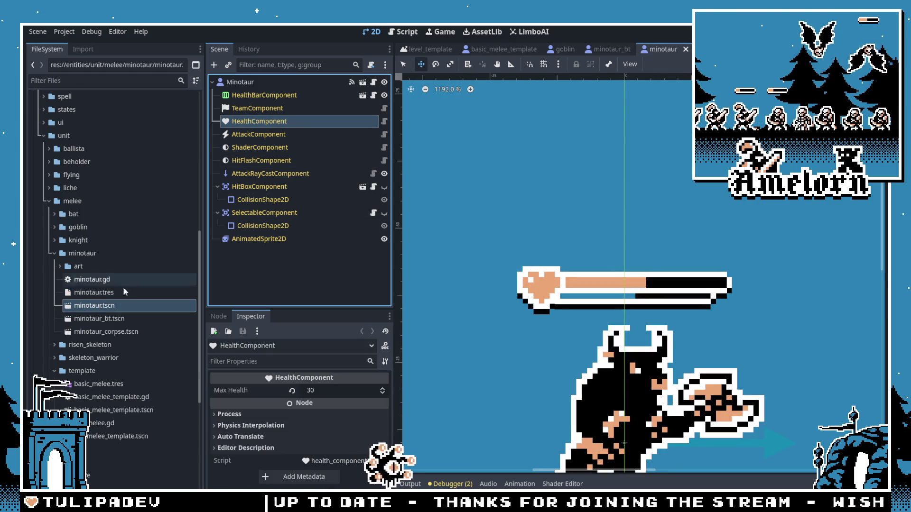
{"action": "left_click", "coordinate": [106, 321]}
{"action": "double_click", "coordinate": [106, 320]}
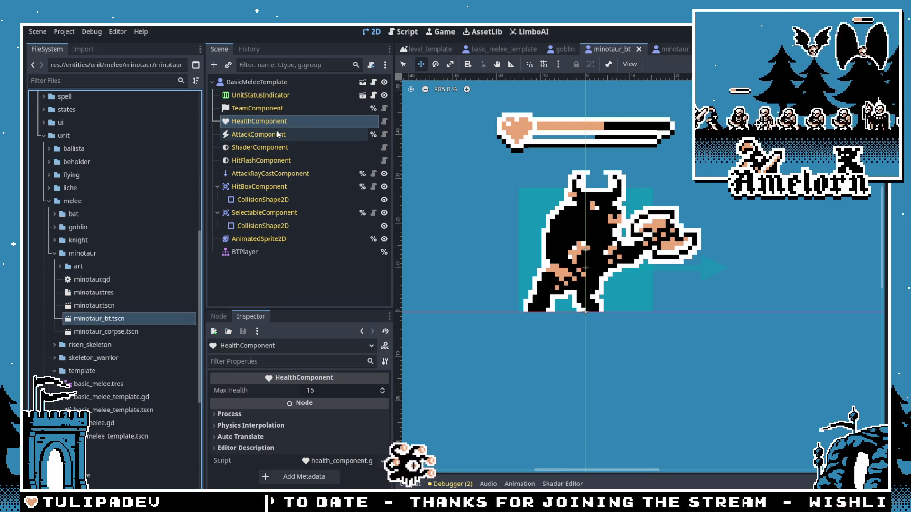
{"action": "left_click", "coordinate": [322, 386]}
{"action": "type", "text": "30"}
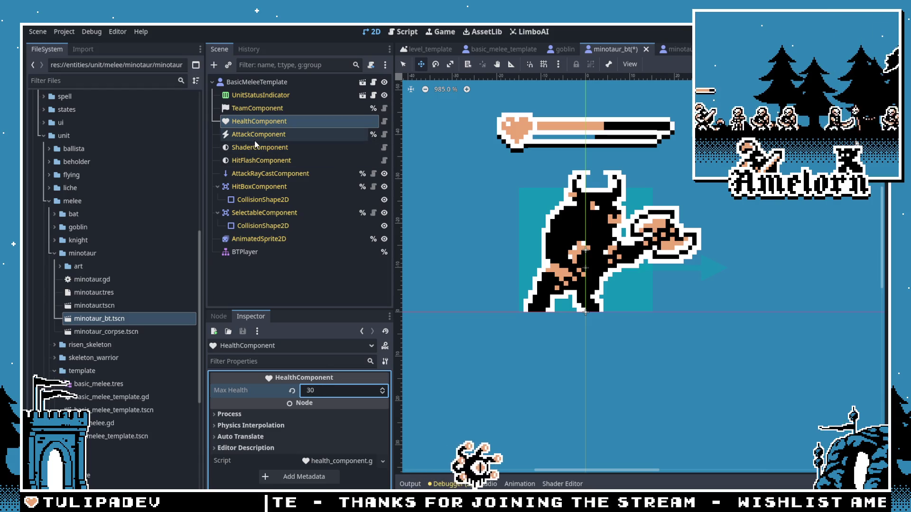
Step: Review minotaur_bt's Shader, HitFlash, Attack, raycast, HitBox and Selectable components
{"action": "left_click", "coordinate": [257, 149]}
{"action": "left_click", "coordinate": [256, 158]}
{"action": "left_click", "coordinate": [258, 135]}
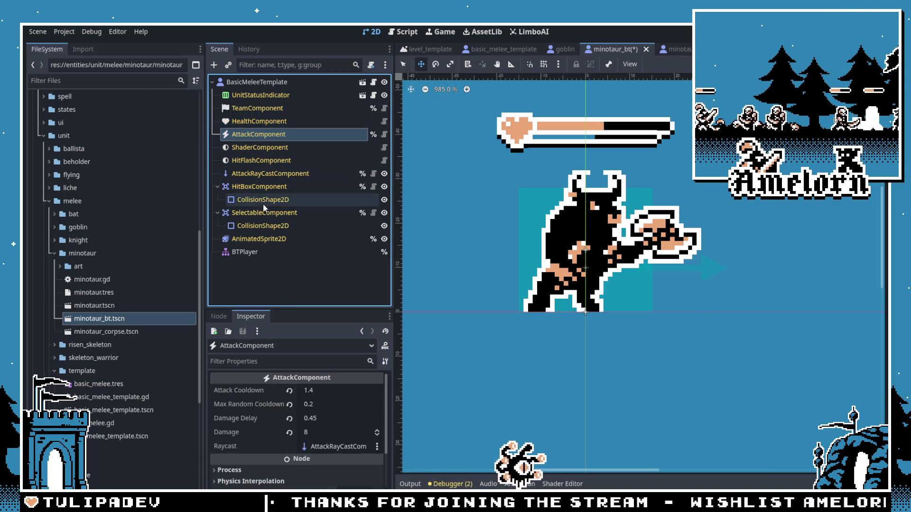
{"action": "left_click", "coordinate": [257, 175]}
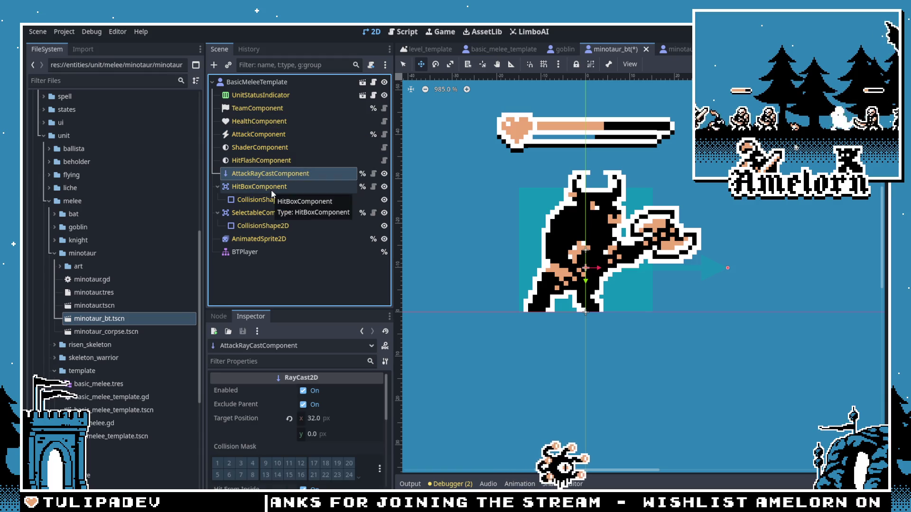
{"action": "left_click", "coordinate": [273, 190]}
{"action": "left_click", "coordinate": [276, 214]}
{"action": "left_click", "coordinate": [273, 174]}
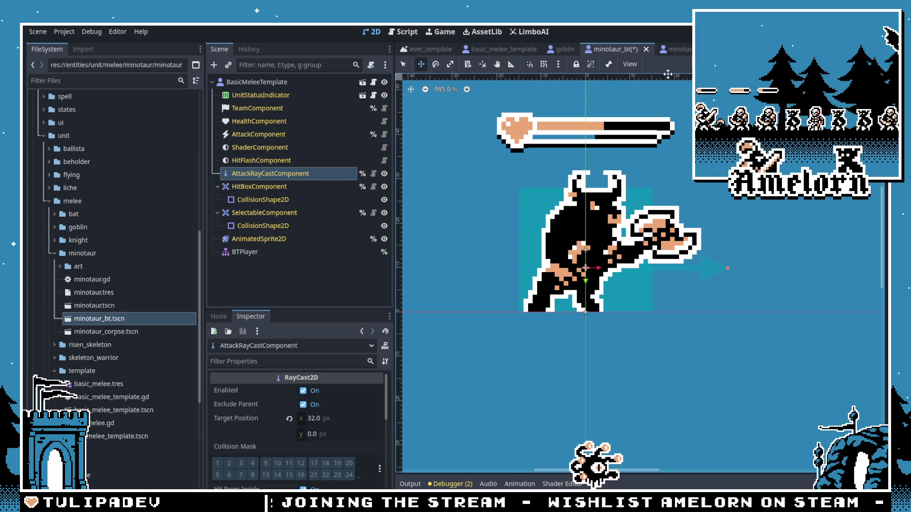
Step: Close both minotaur scenes and show the minotaur.tres unit data properties
{"action": "left_click", "coordinate": [638, 49]}
{"action": "left_click", "coordinate": [628, 49]}
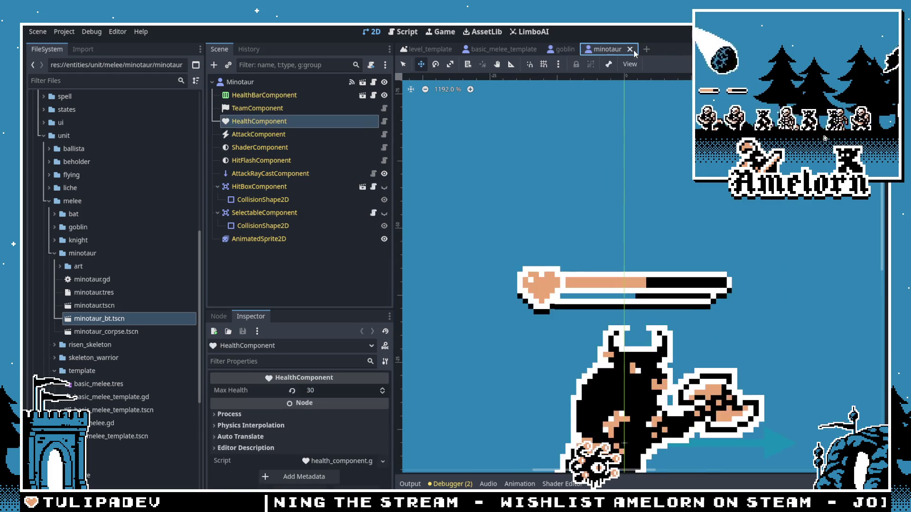
{"action": "left_click", "coordinate": [71, 292]}
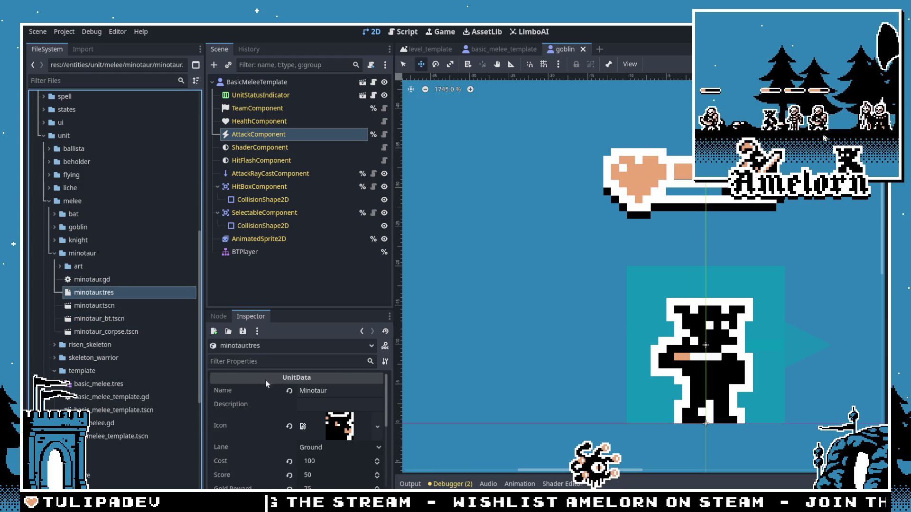
Step: Clear minotaur.tres's linked Scene, save, and delete the old minotaur.tscn
{"action": "scroll", "coordinate": [266, 380], "scroll_direction": "down", "scroll_amount": 3}
{"action": "left_click", "coordinate": [287, 439]}
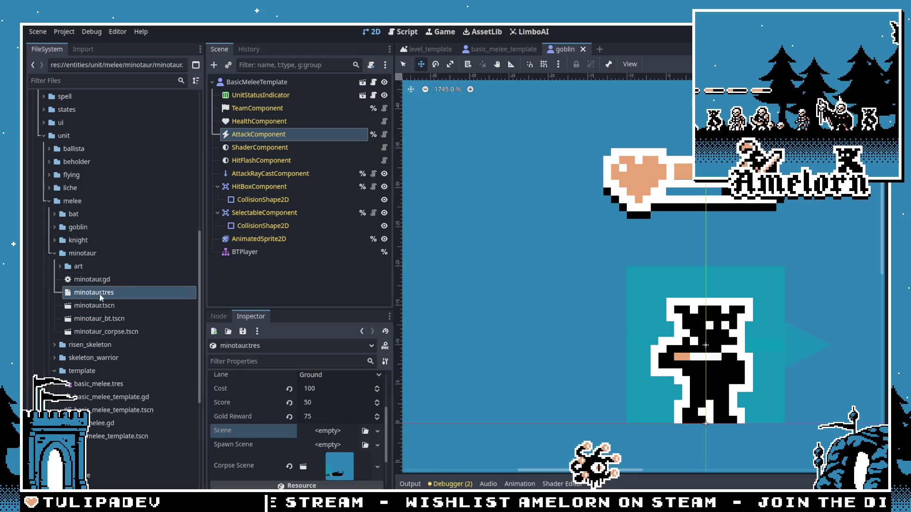
{"action": "key", "text": "ctrl+s"}
{"action": "left_click", "coordinate": [89, 307]}
{"action": "key", "text": "Delete"}
{"action": "key", "text": "Return"}
Step: Rename minotaur_bt.tscn to minotaur.tscn and assign it as minotaur.tres's Scene
{"action": "left_click", "coordinate": [94, 311]}
{"action": "key", "text": "F2"}
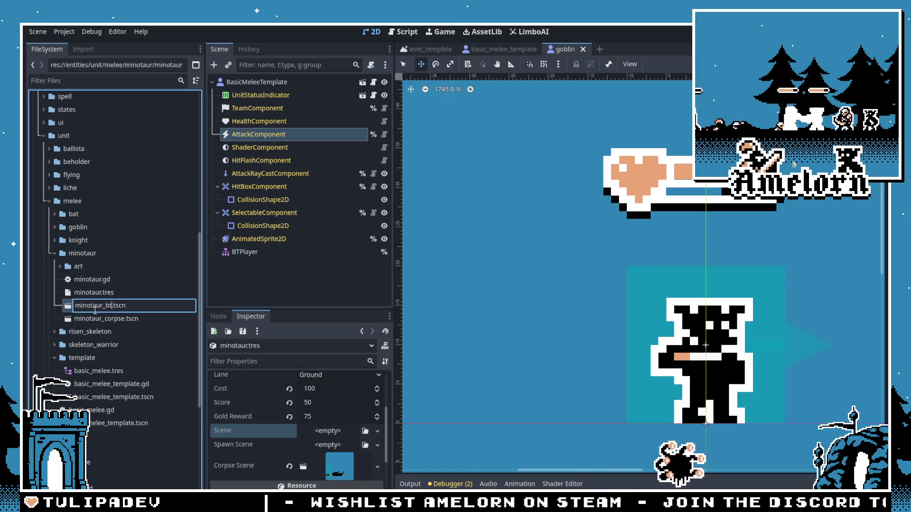
{"action": "left_click_drag", "start_coordinate": [94, 310], "coordinate": [261, 411]}
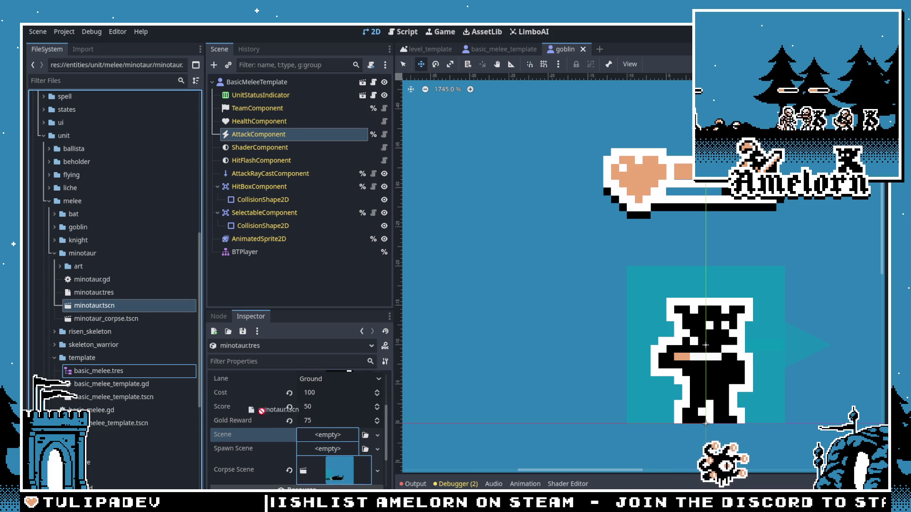
{"action": "left_click_drag", "start_coordinate": [319, 443], "coordinate": [320, 441]}
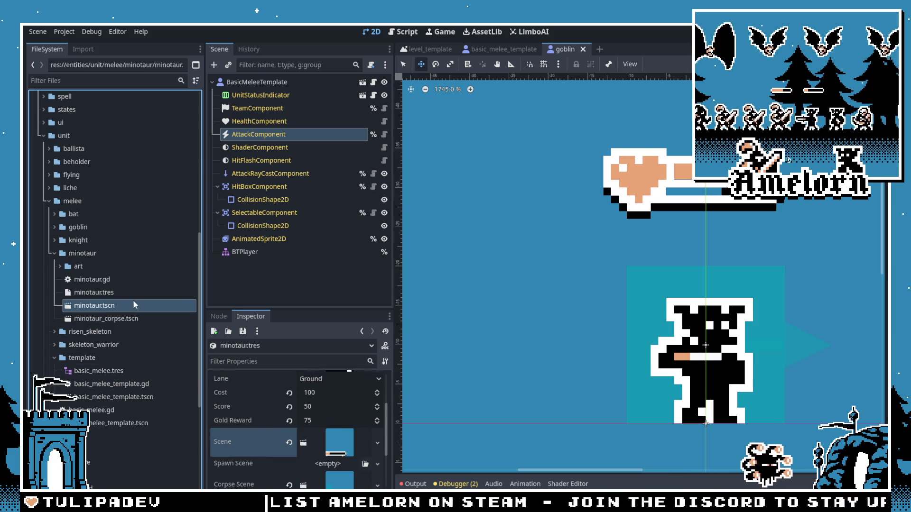
Step: Open minotaur.gd in the script editor
{"action": "left_click", "coordinate": [105, 283]}
{"action": "left_click", "coordinate": [102, 292]}
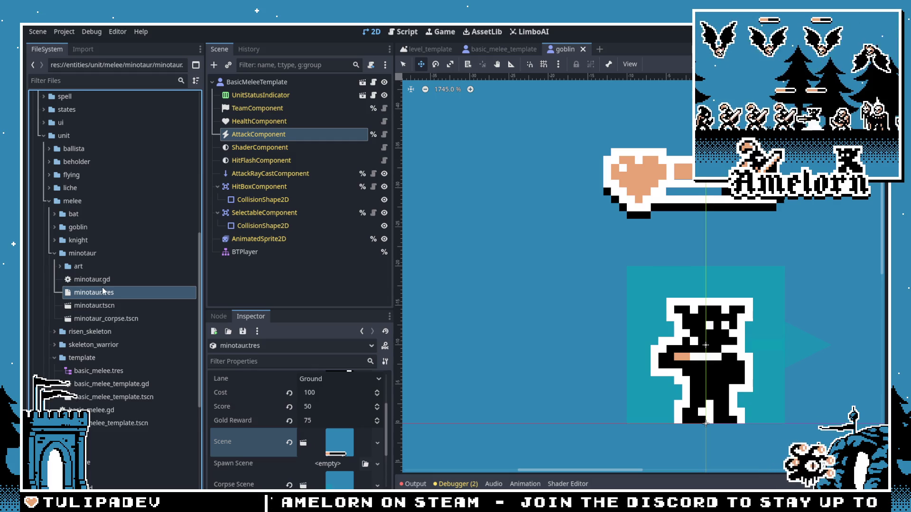
{"action": "double_click", "coordinate": [99, 281]}
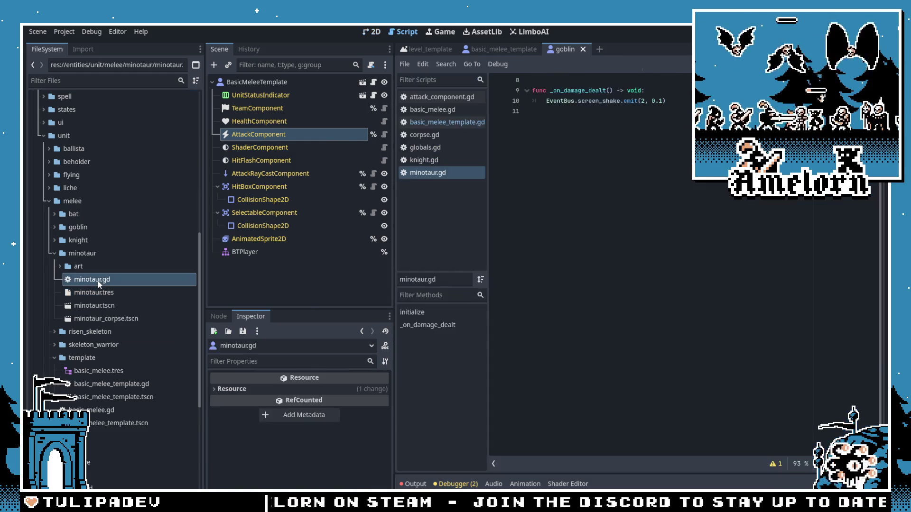
Step: Open minotaur.tscn and detach the script from its BasicMeleeTemplate root node
{"action": "left_click", "coordinate": [117, 308]}
{"action": "double_click", "coordinate": [118, 308]}
{"action": "right_click", "coordinate": [300, 81]}
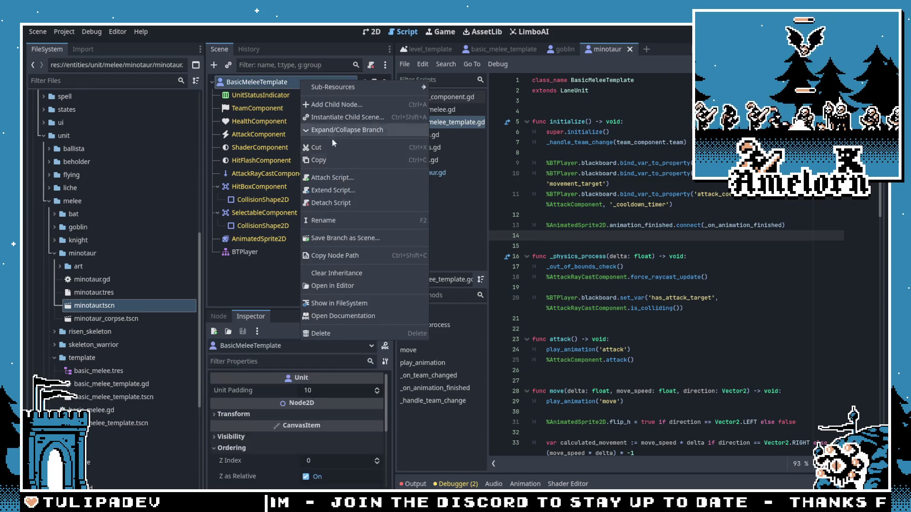
{"action": "left_click", "coordinate": [332, 203]}
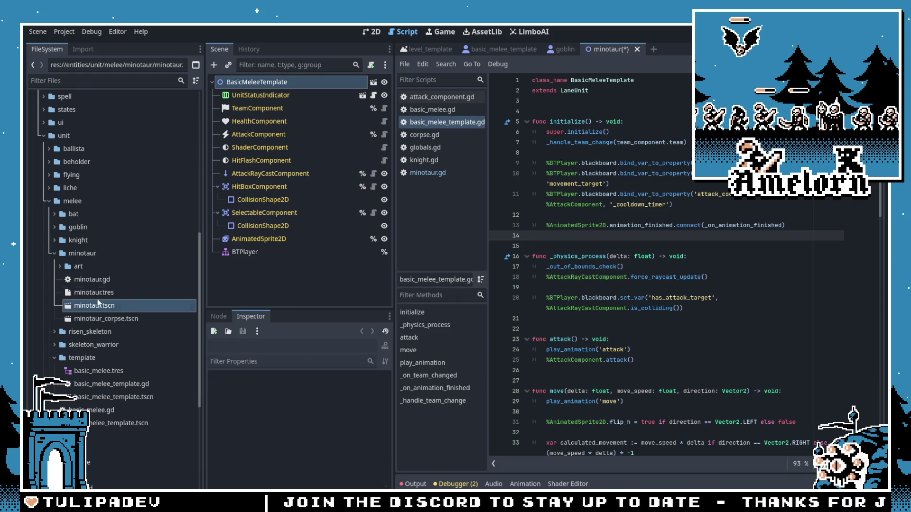
Step: Make minotaur.gd extend BasicMeleeTemplate, swap _attack_component for %AttackComponent, and save
{"action": "left_click", "coordinate": [105, 280]}
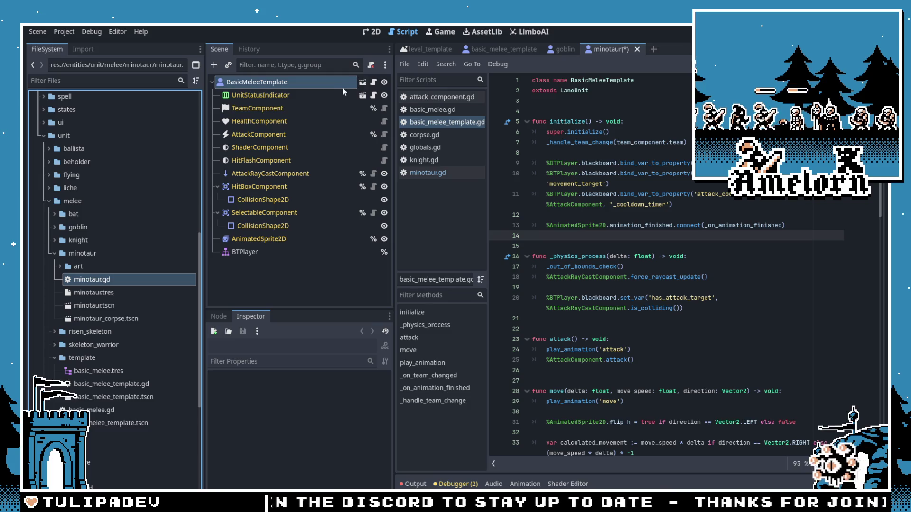
{"action": "left_click", "coordinate": [427, 173]}
{"action": "type", "text": "extends BasicMeleeTemplate"}
{"action": "left_click", "coordinate": [621, 81]}
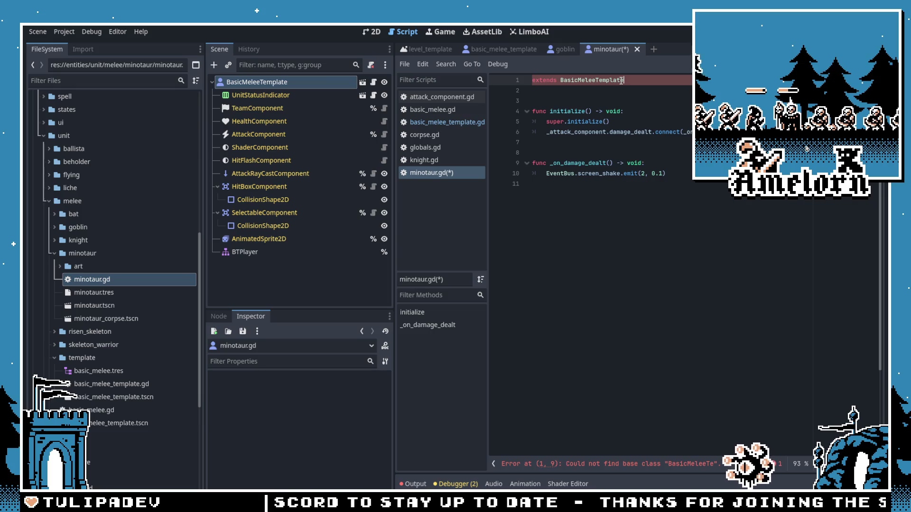
{"action": "left_click", "coordinate": [581, 127]}
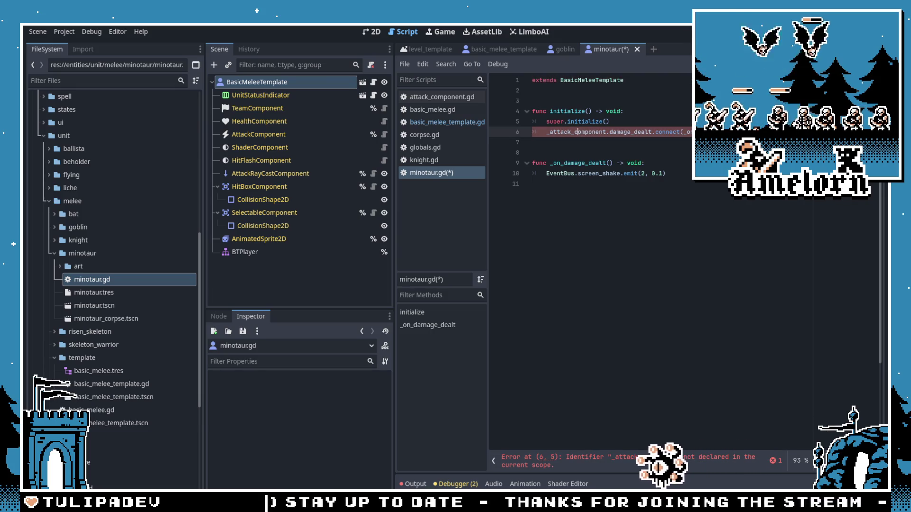
{"action": "left_click", "coordinate": [580, 92]}
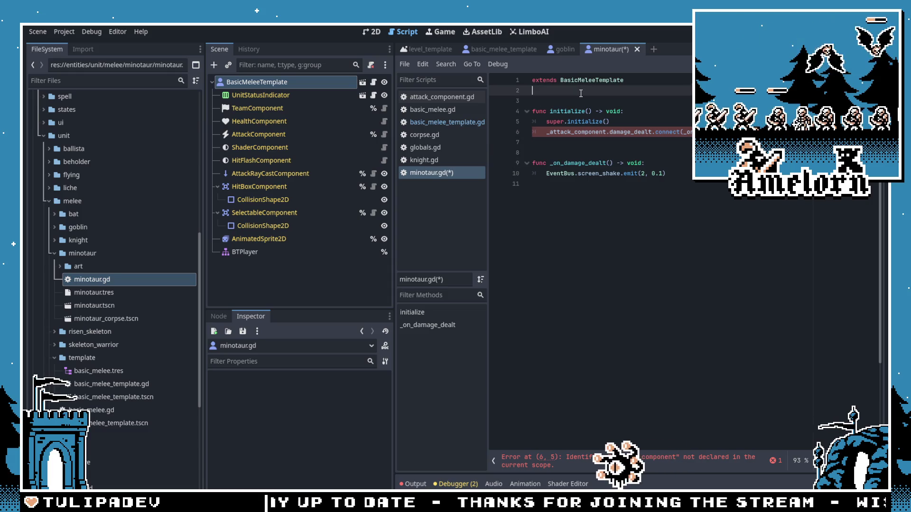
{"action": "left_click", "coordinate": [590, 81], "text": "ctrl"}
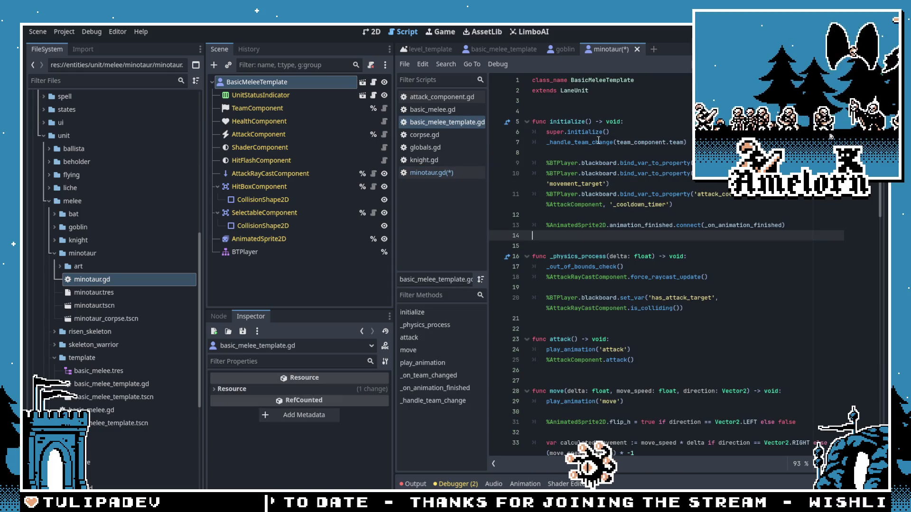
{"action": "double_click", "coordinate": [579, 207]}
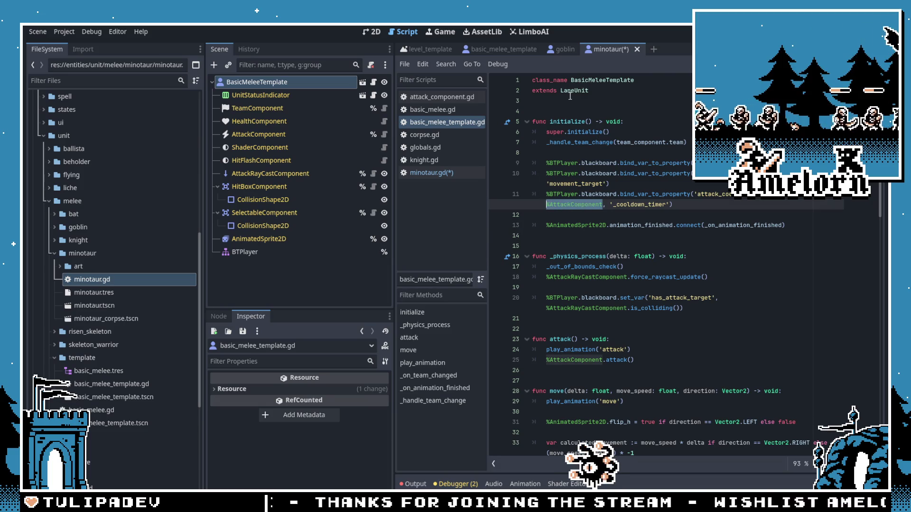
{"action": "key", "text": "alt+Left"}
{"action": "double_click", "coordinate": [591, 131]}
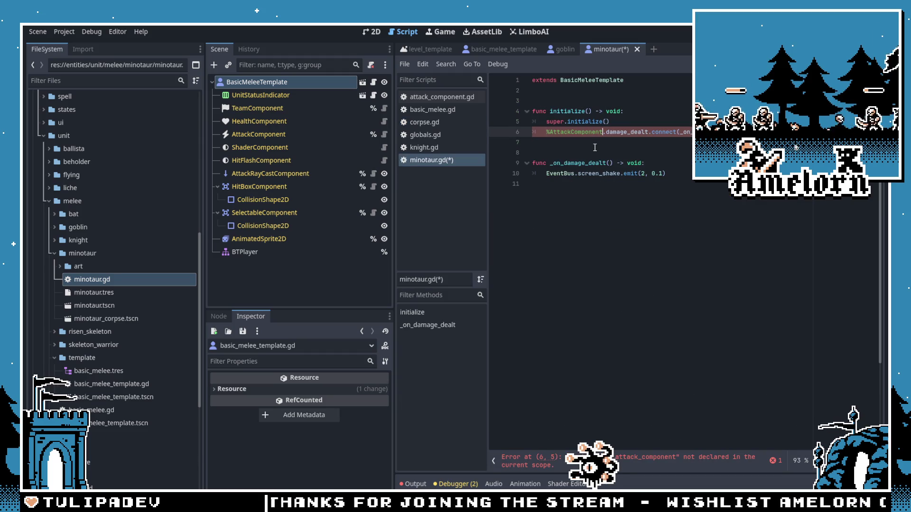
{"action": "left_click", "coordinate": [622, 100]}
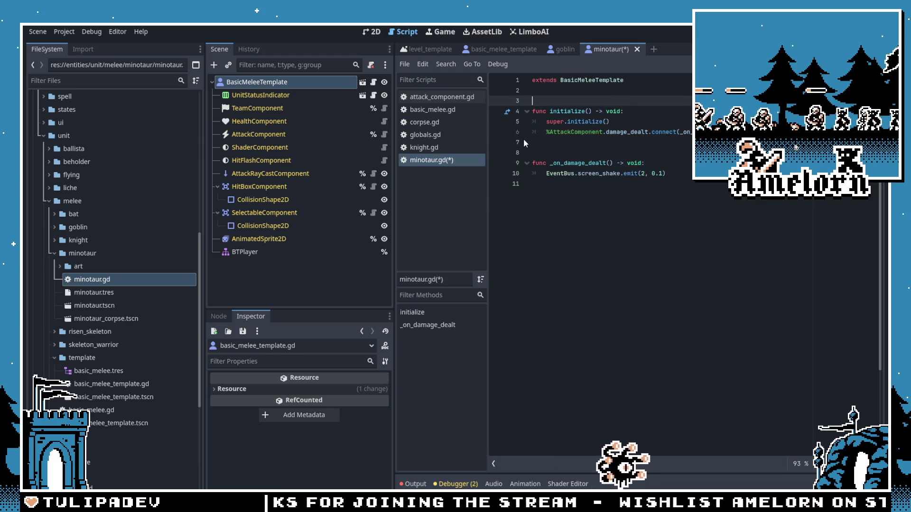
{"action": "key", "text": "ctrl+s"}
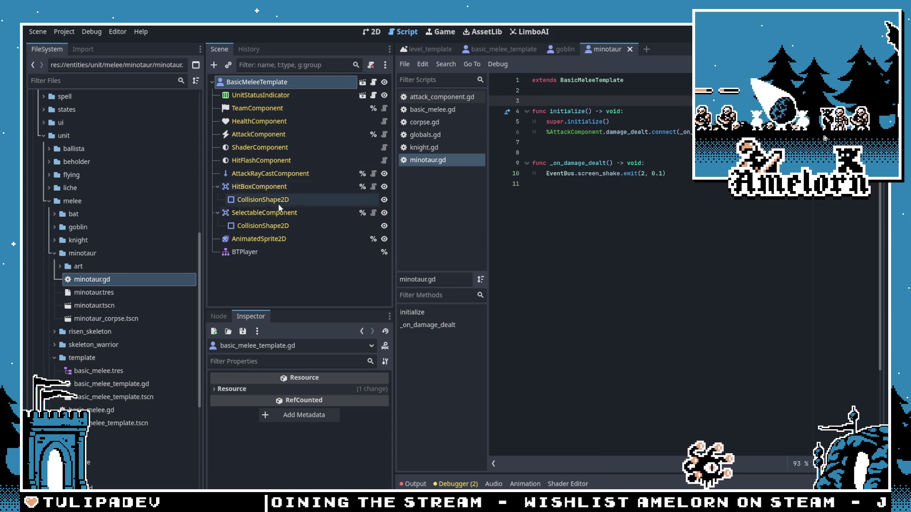
Step: Check the BTPlayer node's settings and look over the saved minotaur script
{"action": "left_click", "coordinate": [245, 253]}
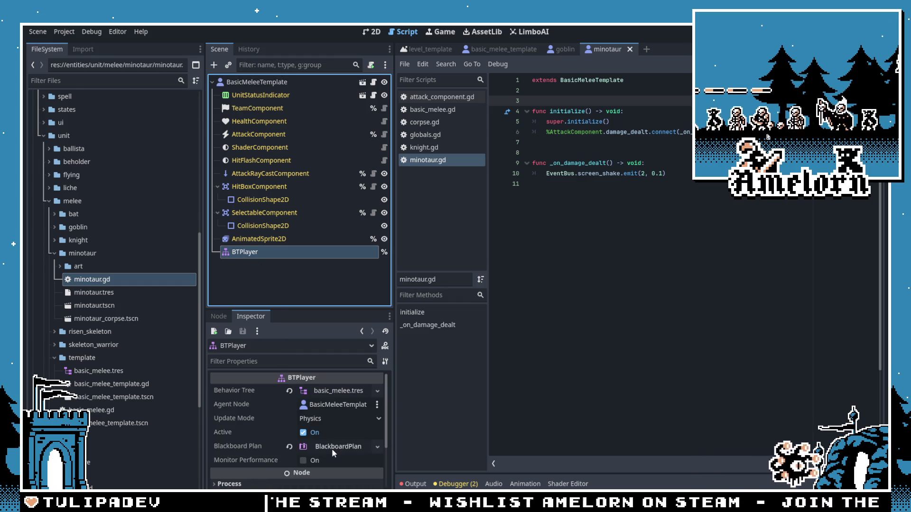
{"action": "left_click", "coordinate": [573, 146]}
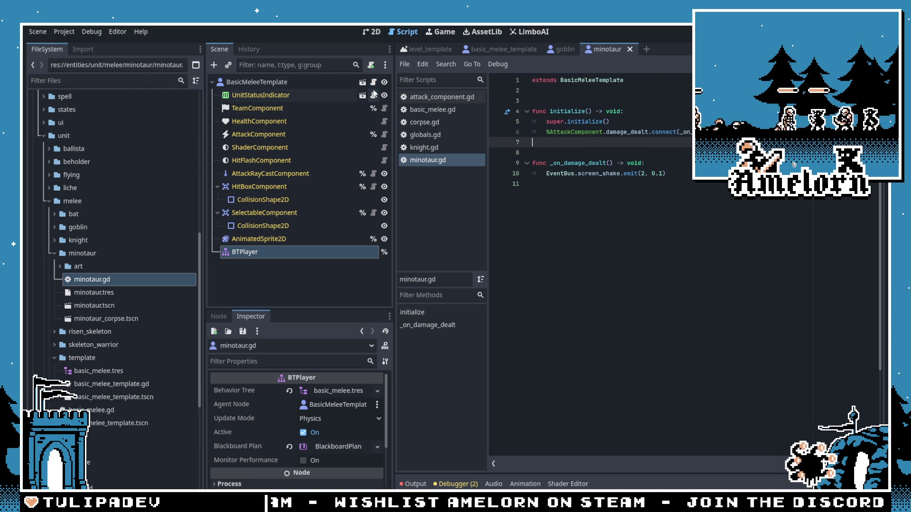
{"action": "left_click", "coordinate": [562, 101]}
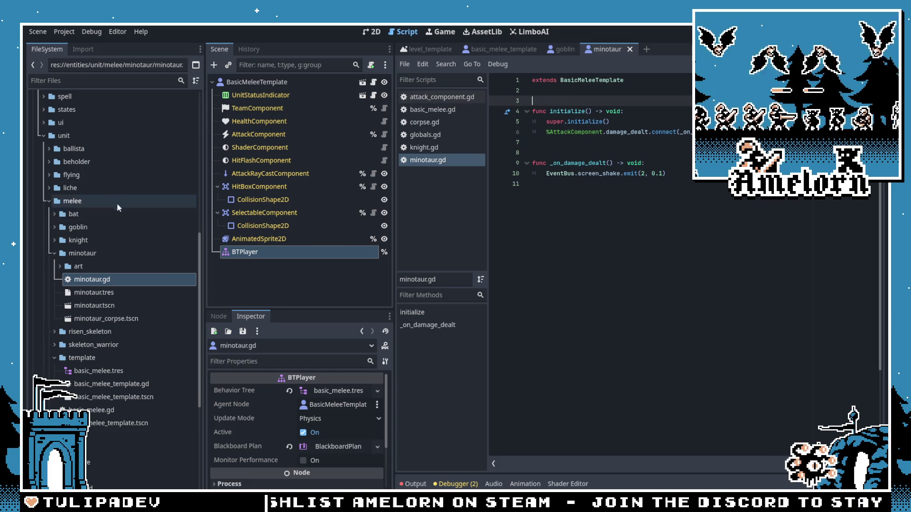
{"action": "scroll", "coordinate": [74, 175], "scroll_direction": "up", "scroll_amount": 10}
{"action": "scroll", "coordinate": [73, 175], "scroll_direction": "up", "scroll_amount": 2}
{"action": "left_click", "coordinate": [90, 188]}
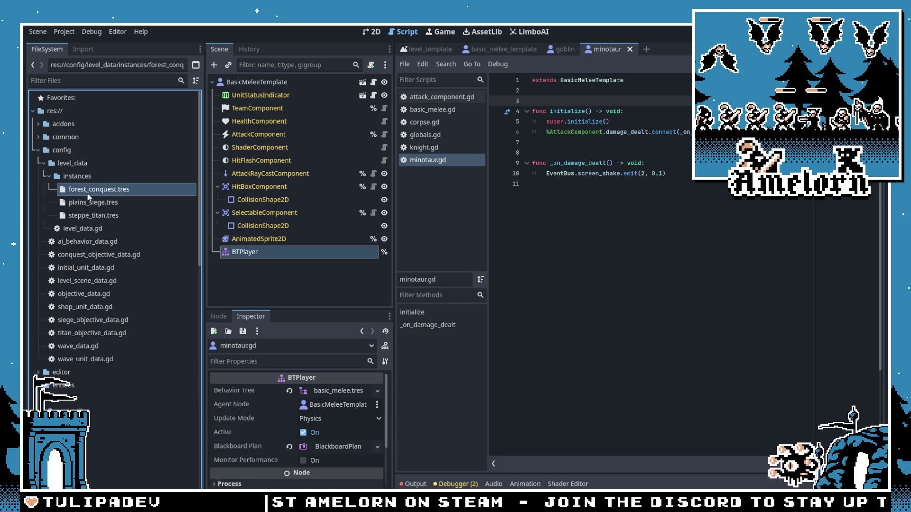
Step: Add Minotaur as a third Shop Units entry in forest_conquest.tres
{"action": "left_click", "coordinate": [322, 473]}
{"action": "left_click", "coordinate": [320, 459]}
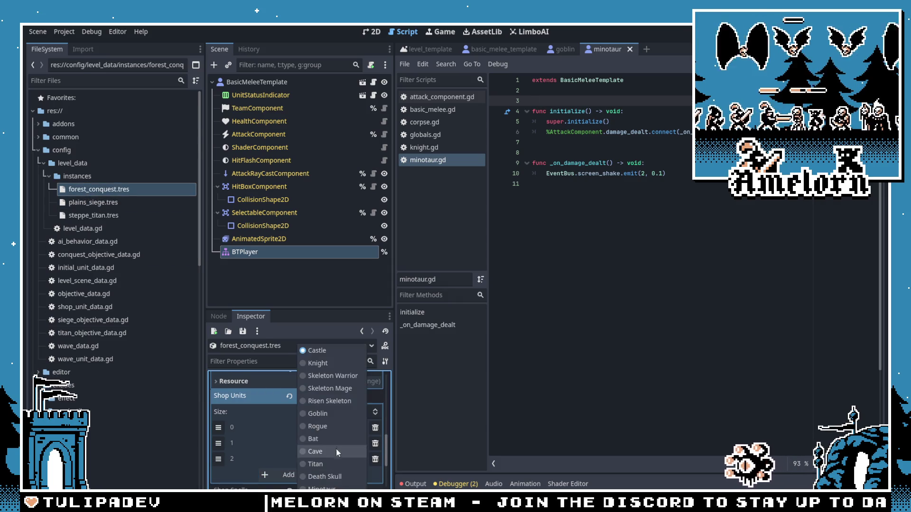
{"action": "left_click", "coordinate": [322, 489]}
Step: Save all changes and run the game with F5
{"action": "left_click", "coordinate": [593, 152]}
{"action": "key", "text": "ctrl+s"}
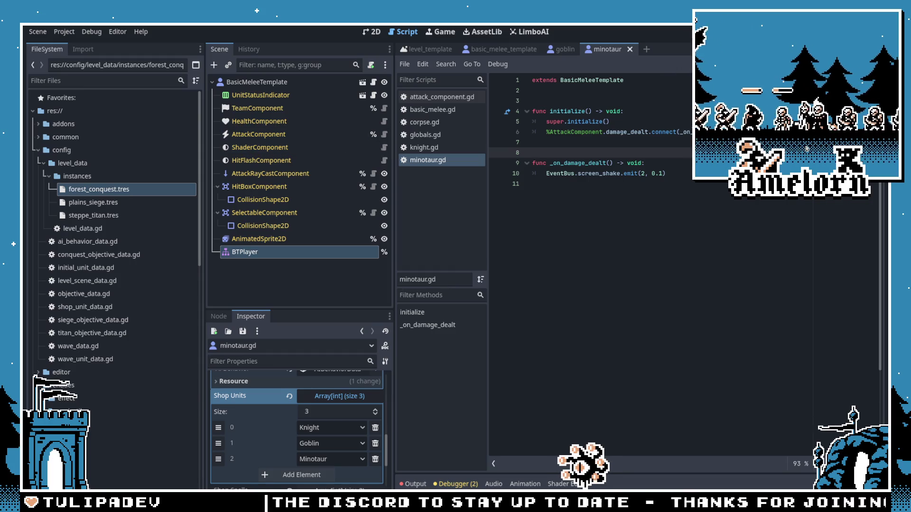
{"action": "key", "text": "F5"}
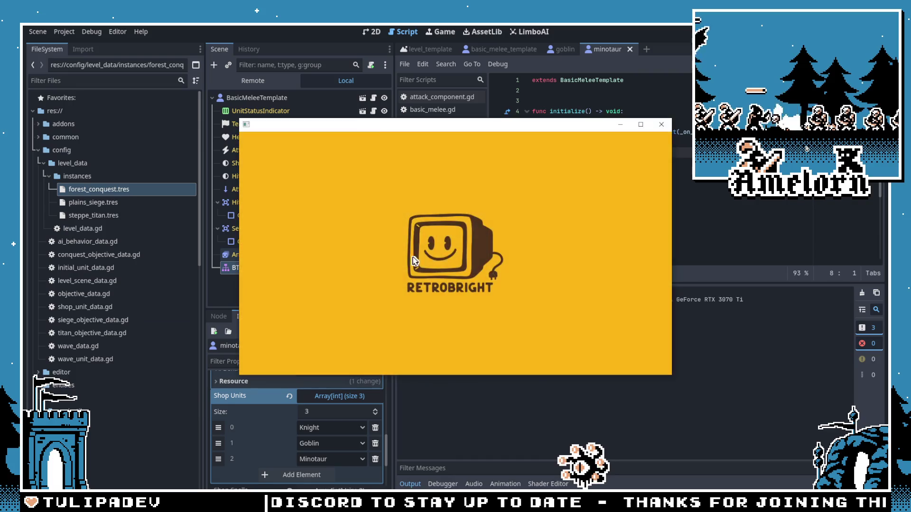
Step: Start the Forest Conquest skirmish level and maximize the game window
{"action": "left_click", "coordinate": [454, 254]}
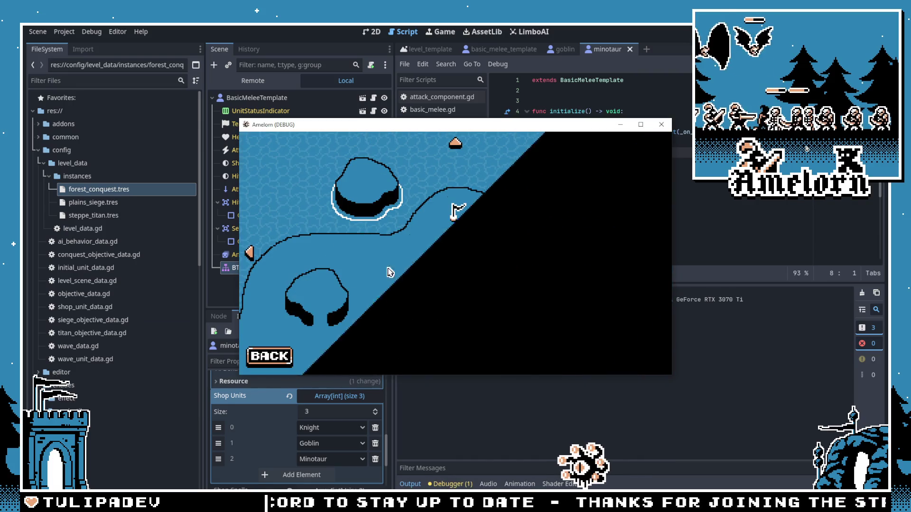
{"action": "left_click", "coordinate": [473, 253]}
{"action": "left_click", "coordinate": [412, 298]}
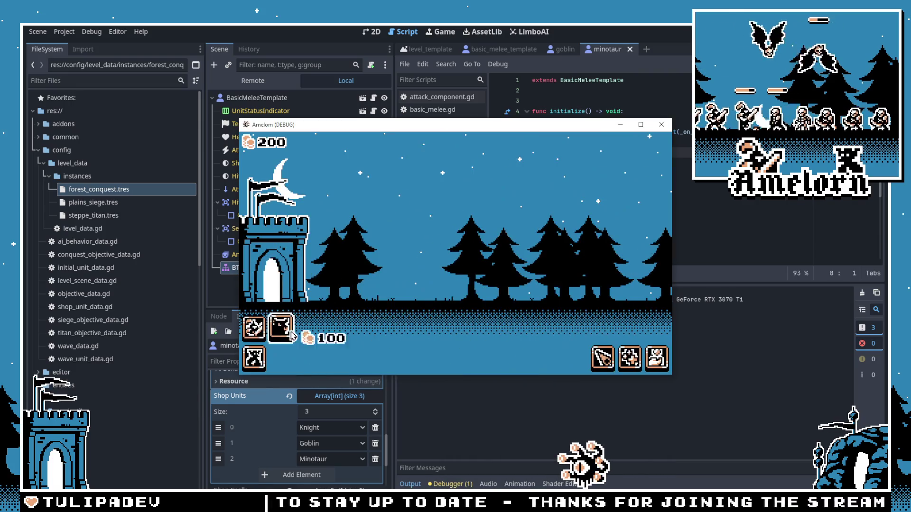
{"action": "left_click", "coordinate": [640, 125]}
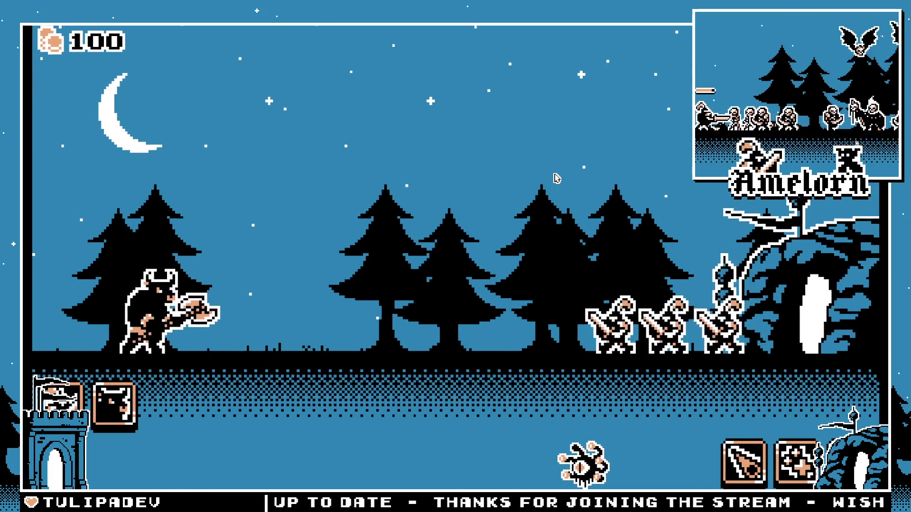
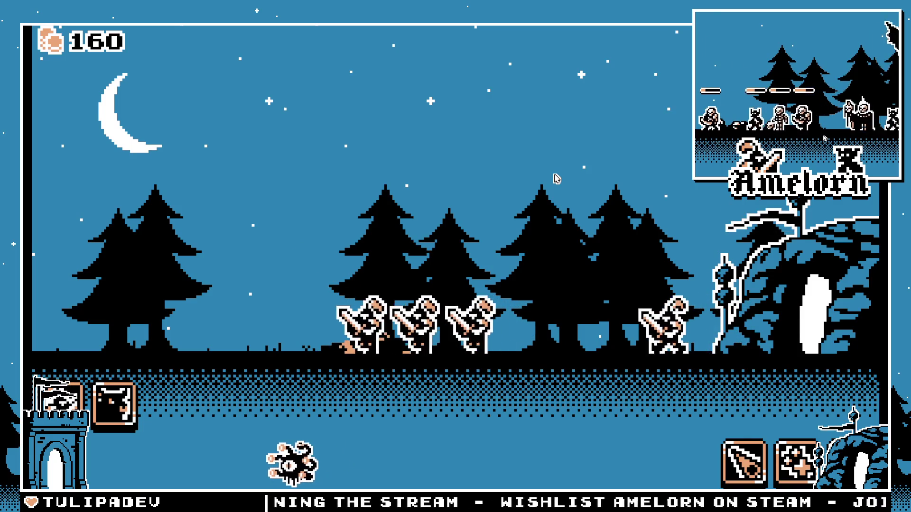
Step: Restart the game with the LimboAI debugger tab showing and pick Skirmish from the main menu
{"action": "key", "text": "F8"}
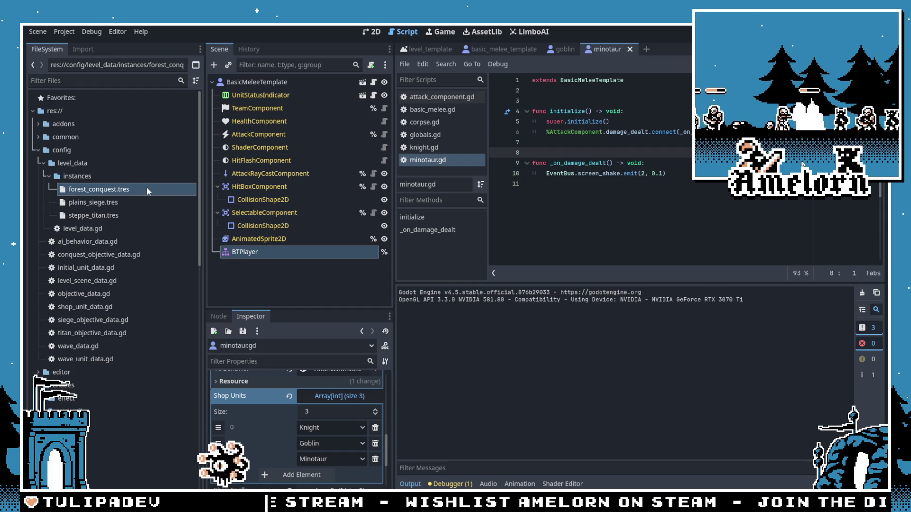
{"action": "left_click", "coordinate": [416, 485]}
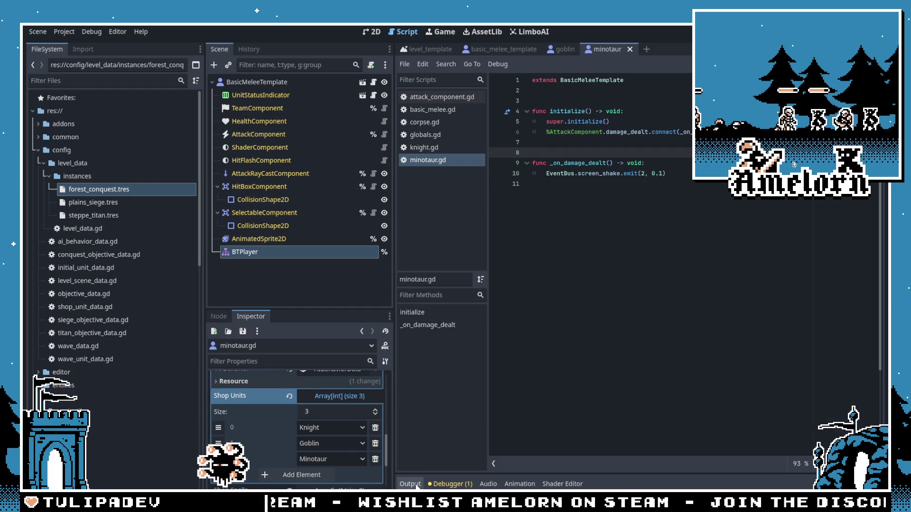
{"action": "key", "text": "F5"}
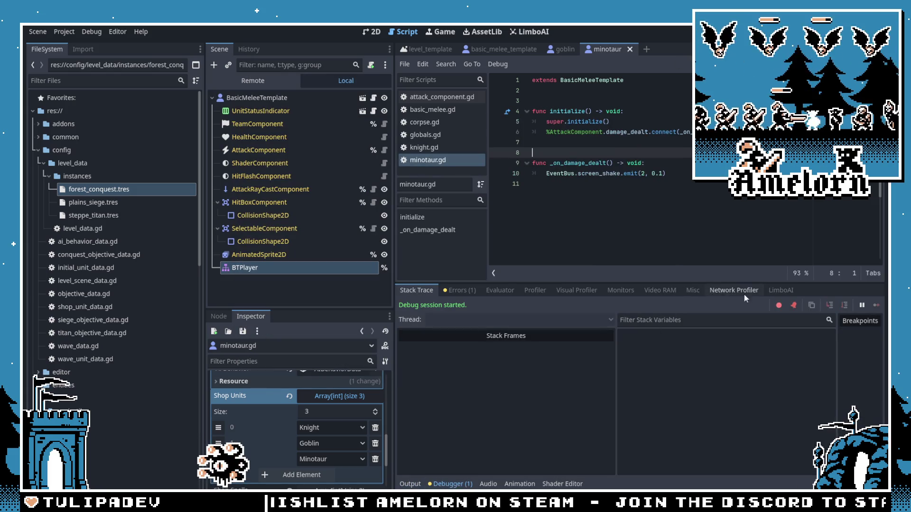
{"action": "left_click", "coordinate": [780, 290]}
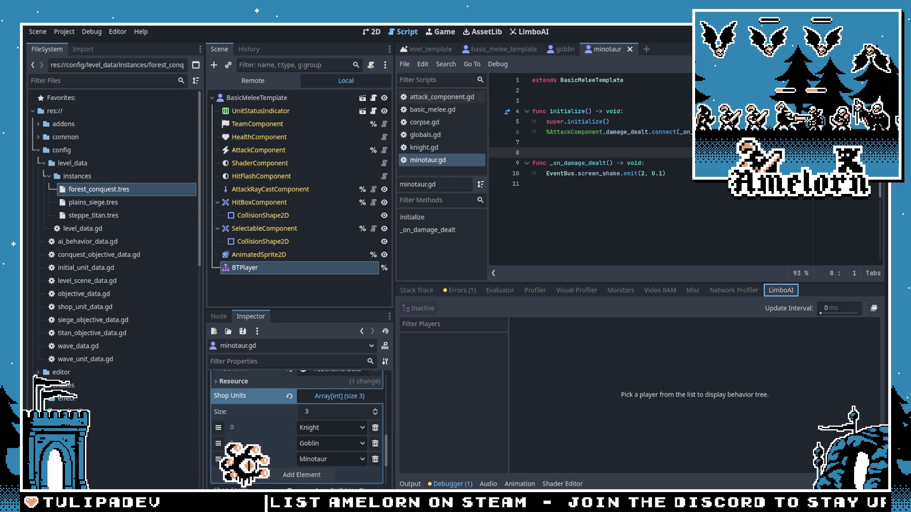
{"action": "left_click", "coordinate": [453, 260]}
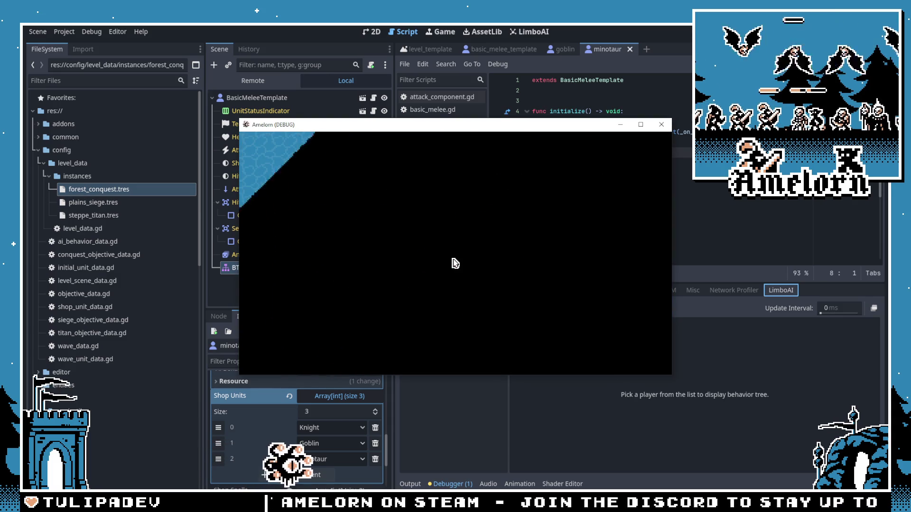
Step: Play Forest Conquest, inspect ENMY_3's live BTPlayer tree in LimboAI, then close the game
{"action": "left_click", "coordinate": [453, 264]}
{"action": "left_click", "coordinate": [386, 290]}
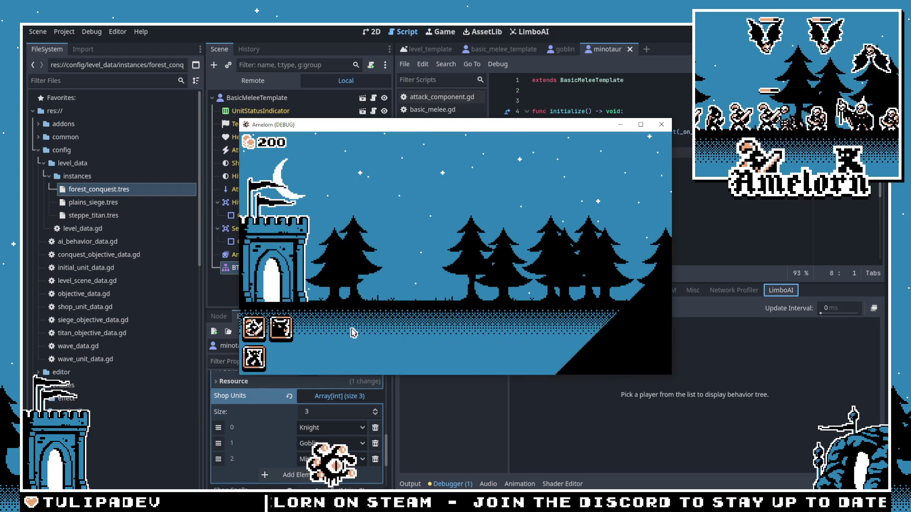
{"action": "key", "text": "alt+Tab"}
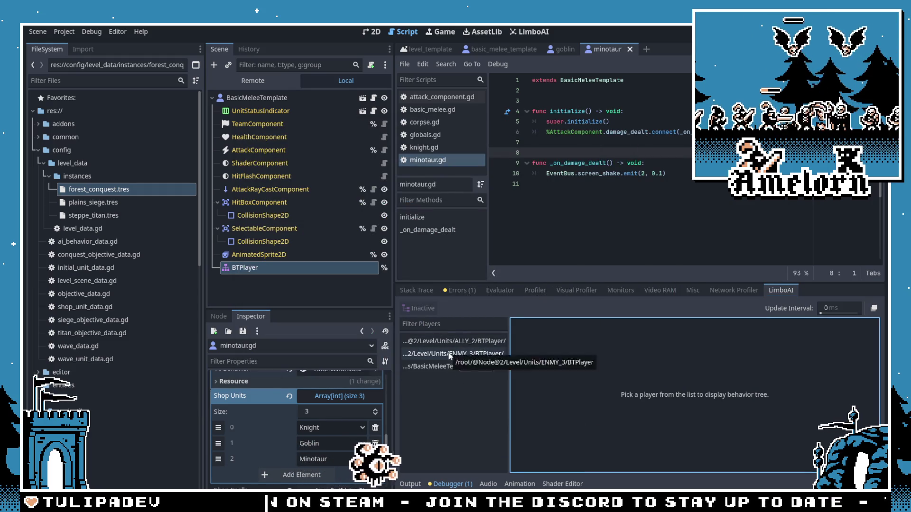
{"action": "left_click", "coordinate": [450, 355]}
{"action": "key", "text": "alt+Tab"}
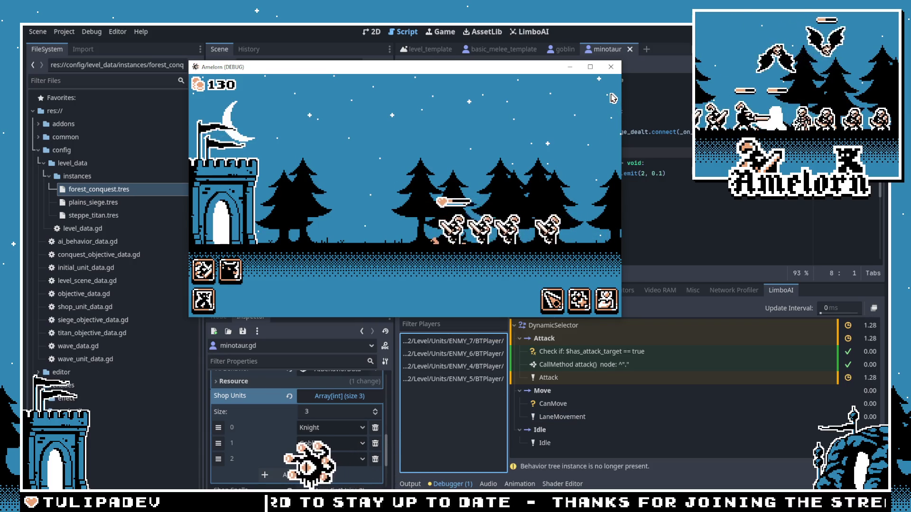
{"action": "left_click", "coordinate": [611, 67]}
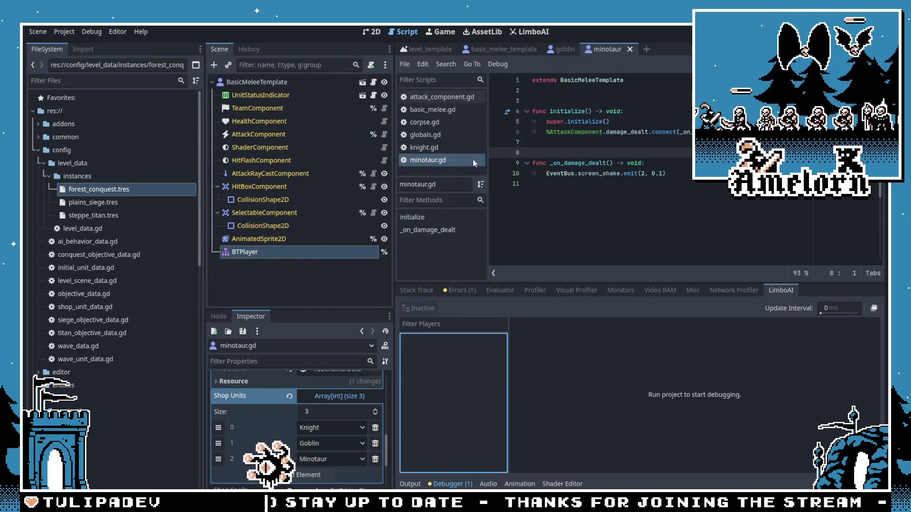
Step: In minotaur_corpse.tscn, set the ScreenShakeComponent's Delay in Seconds to 0.85
{"action": "left_click", "coordinate": [38, 137]}
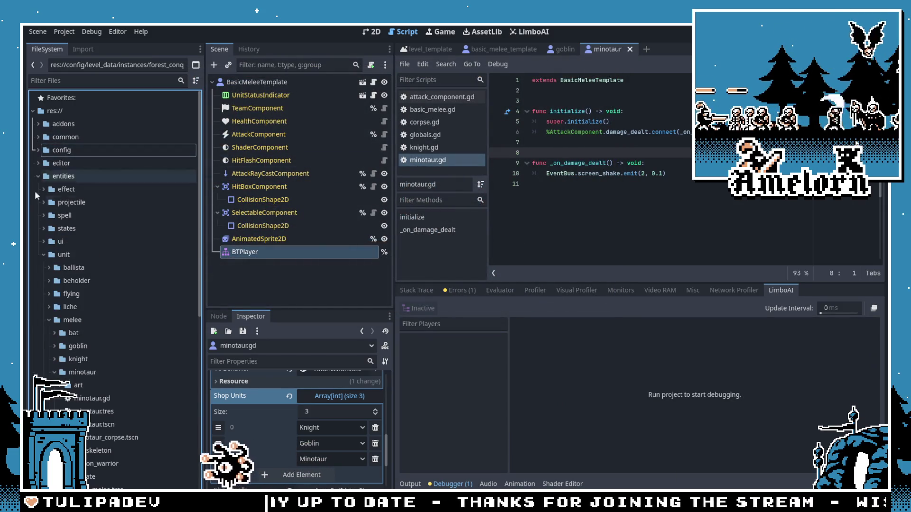
{"action": "scroll", "coordinate": [35, 191], "scroll_direction": "down", "scroll_amount": 10}
{"action": "double_click", "coordinate": [89, 287]}
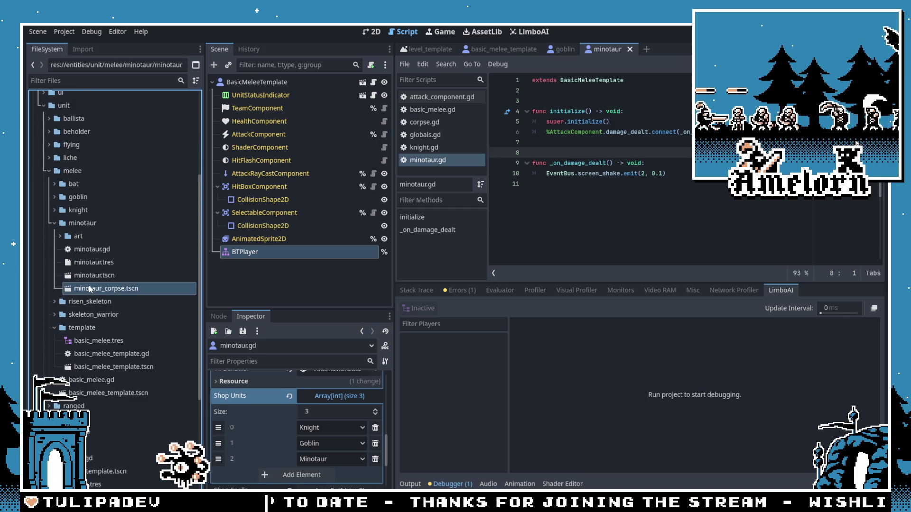
{"action": "left_click", "coordinate": [278, 174]}
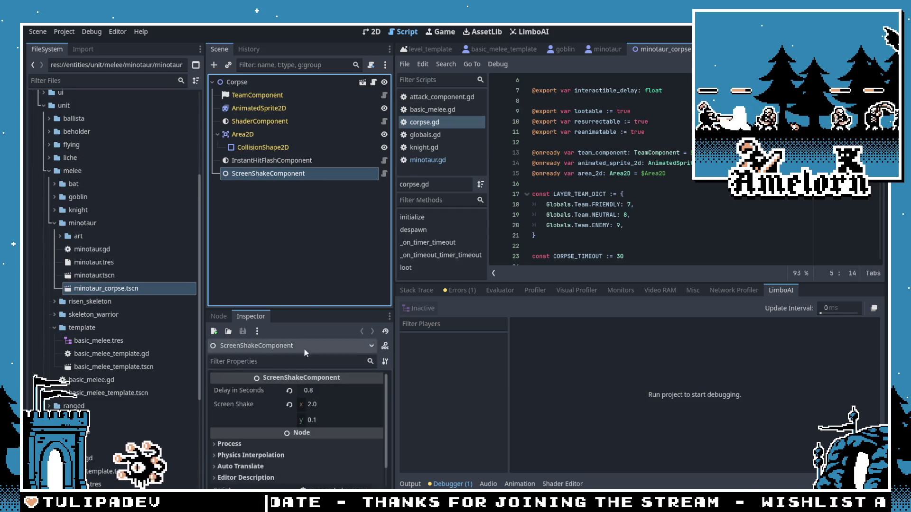
{"action": "left_click", "coordinate": [325, 392]}
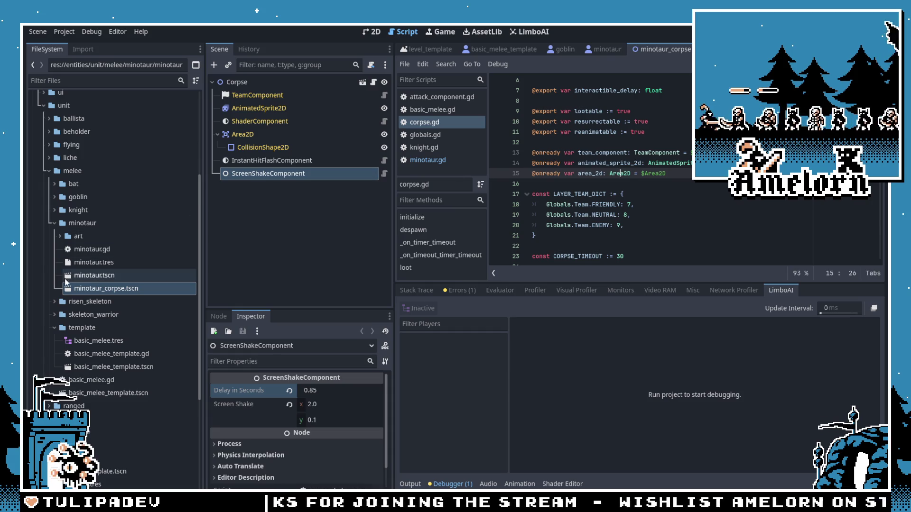
Step: Close both minotaur scenes and select basic_melee_template.tscn under the expanded risen_skeleton folder
{"action": "left_click", "coordinate": [700, 49]}
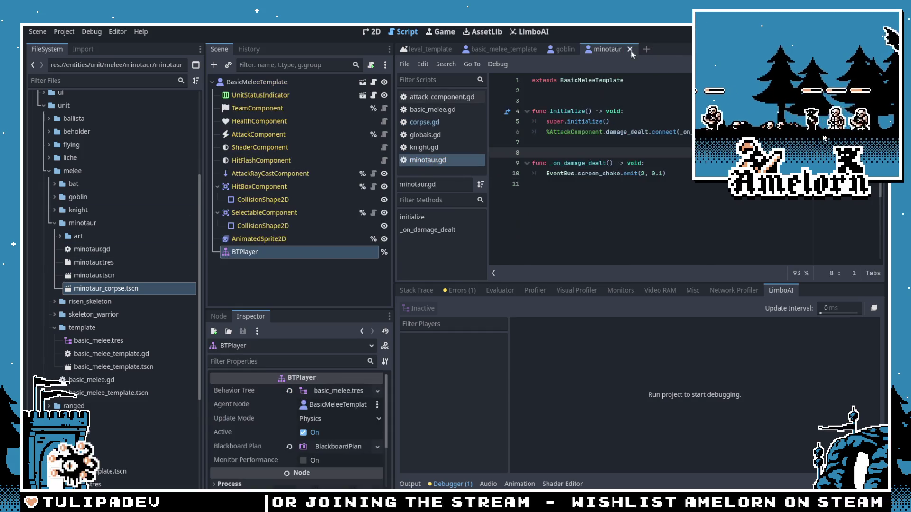
{"action": "left_click", "coordinate": [630, 49]}
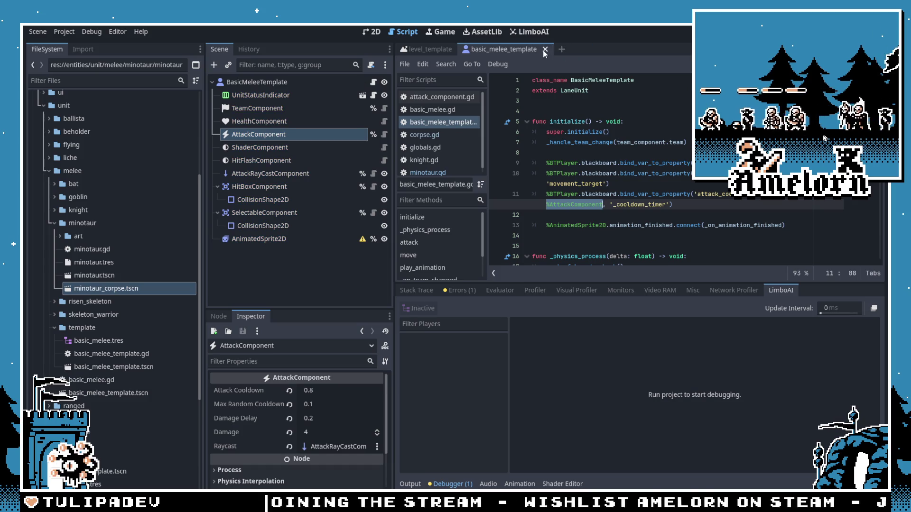
{"action": "left_click", "coordinate": [440, 484]}
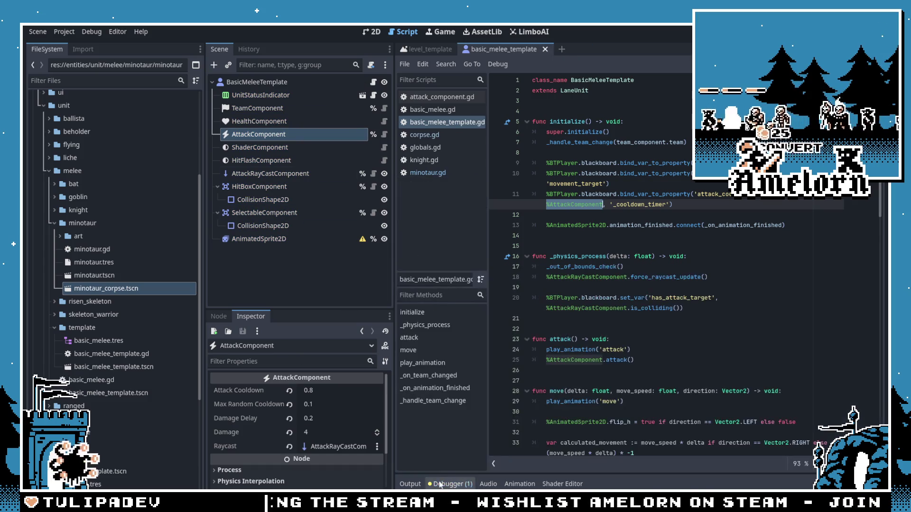
{"action": "left_click", "coordinate": [54, 223]}
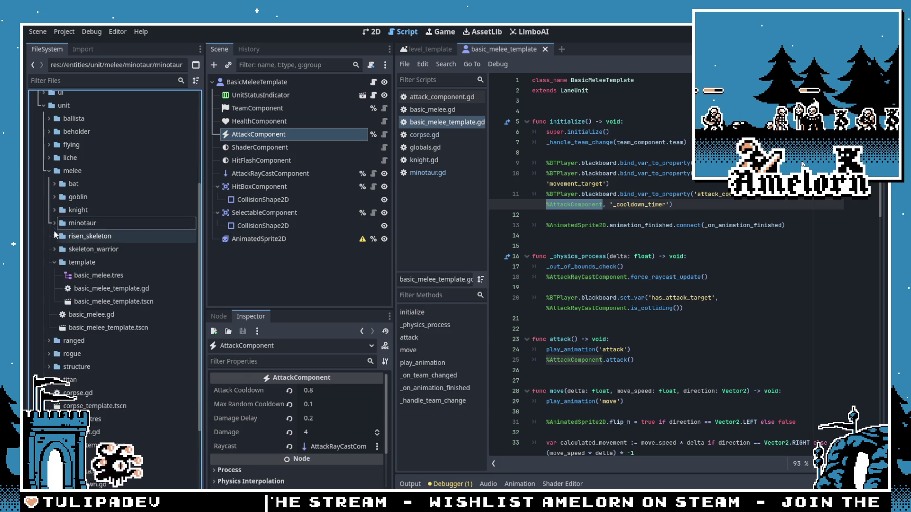
{"action": "left_click", "coordinate": [52, 236]}
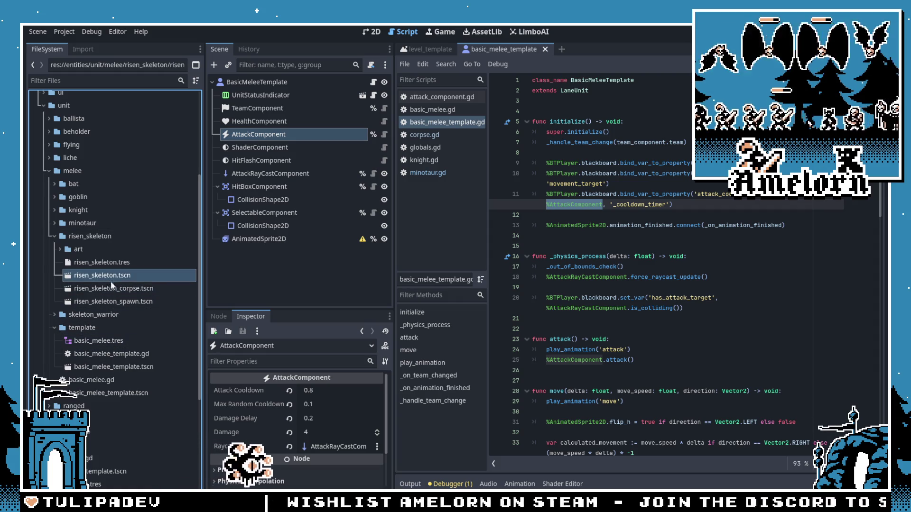
{"action": "left_click", "coordinate": [112, 363]}
Step: Inherit a new scene from basic_melee_template.tscn and save it as risen_skeleton/risen_skeleton_bt.tscn
{"action": "right_click", "coordinate": [112, 366]}
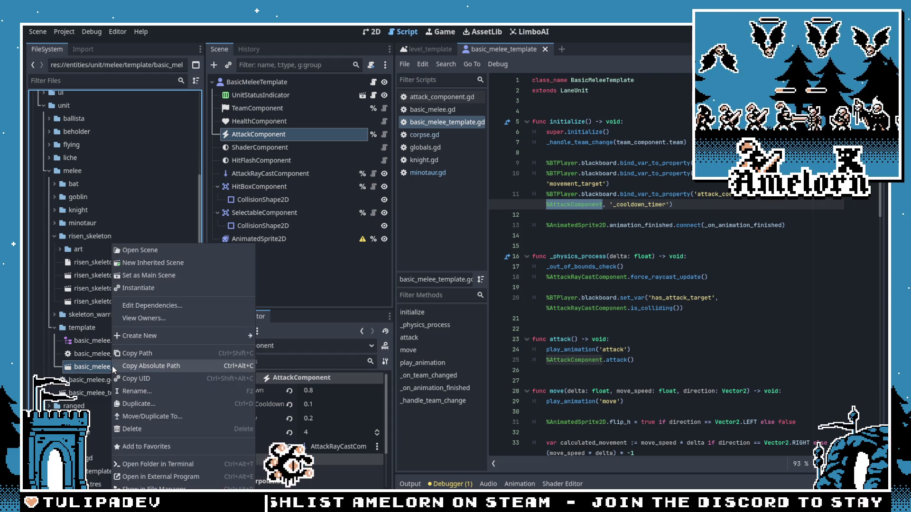
{"action": "left_click", "coordinate": [89, 345]}
{"action": "right_click", "coordinate": [91, 366]}
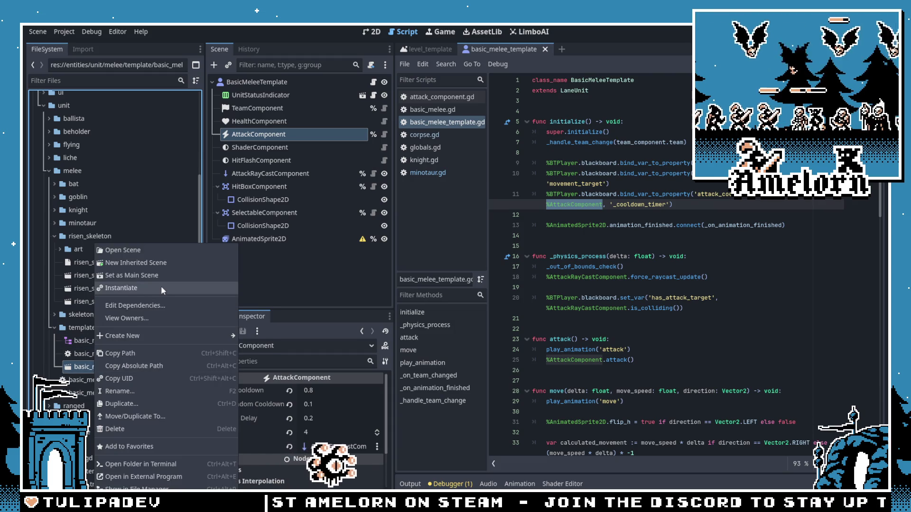
{"action": "left_click", "coordinate": [162, 263]}
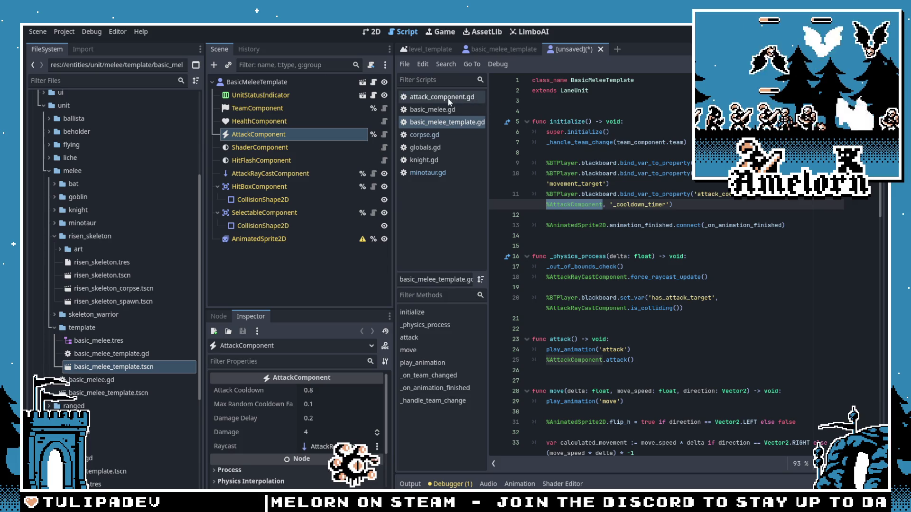
{"action": "key", "text": "ctrl+s"}
{"action": "left_click", "coordinate": [251, 109]}
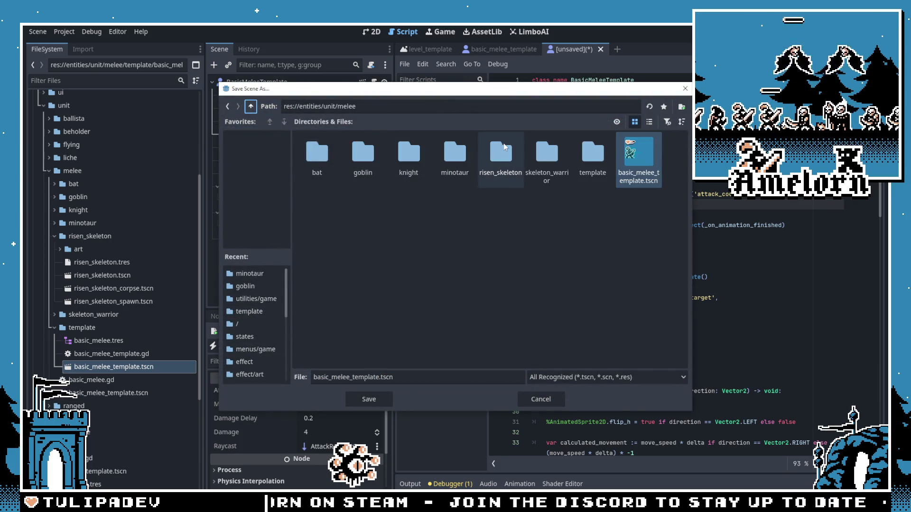
{"action": "double_click", "coordinate": [504, 149]}
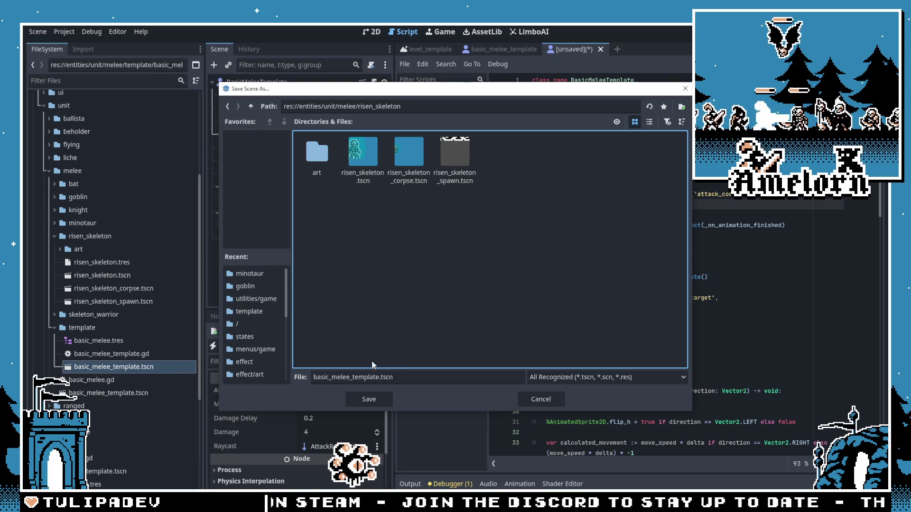
{"action": "left_click", "coordinate": [357, 376]}
{"action": "type", "text": "_bt"}
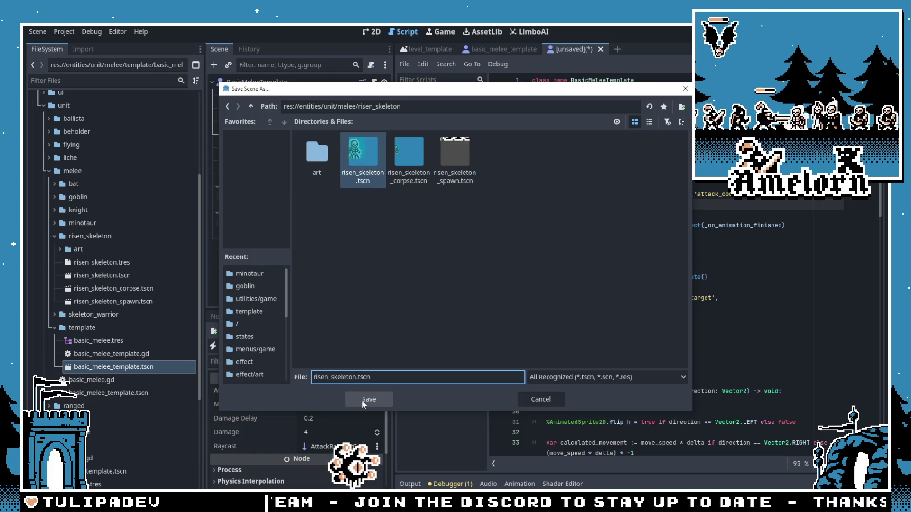
{"action": "left_click", "coordinate": [362, 400]}
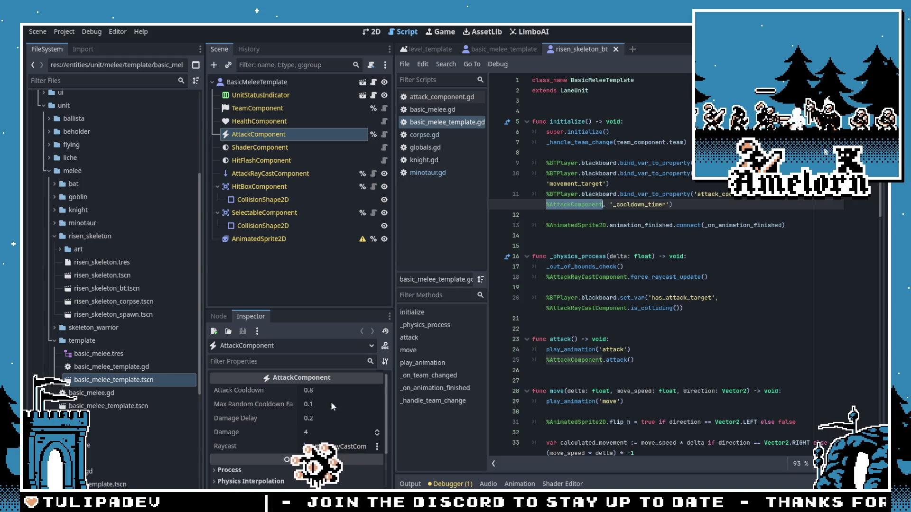
Step: Paste risen_skeleton's SpriteFrames into risen_skeleton_bt's AnimatedSprite2D and raise the sprite 13 px
{"action": "left_click", "coordinate": [108, 288]}
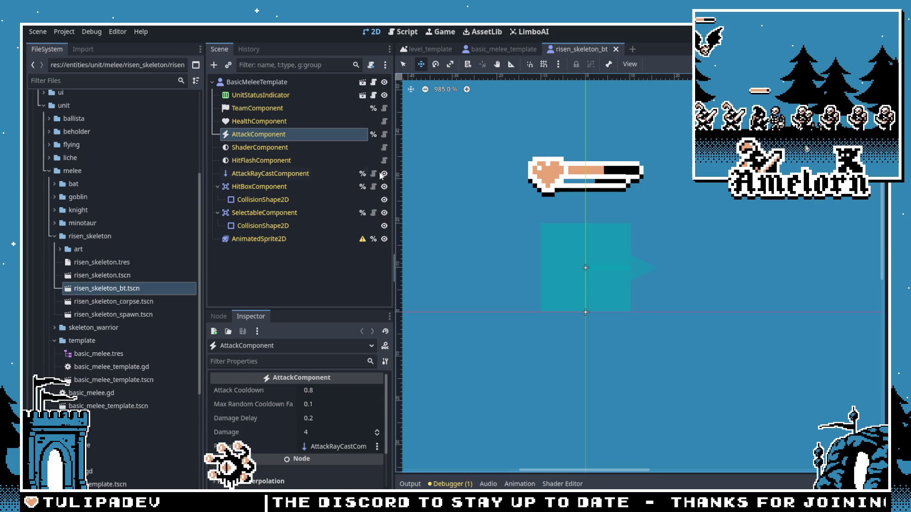
{"action": "double_click", "coordinate": [142, 275]}
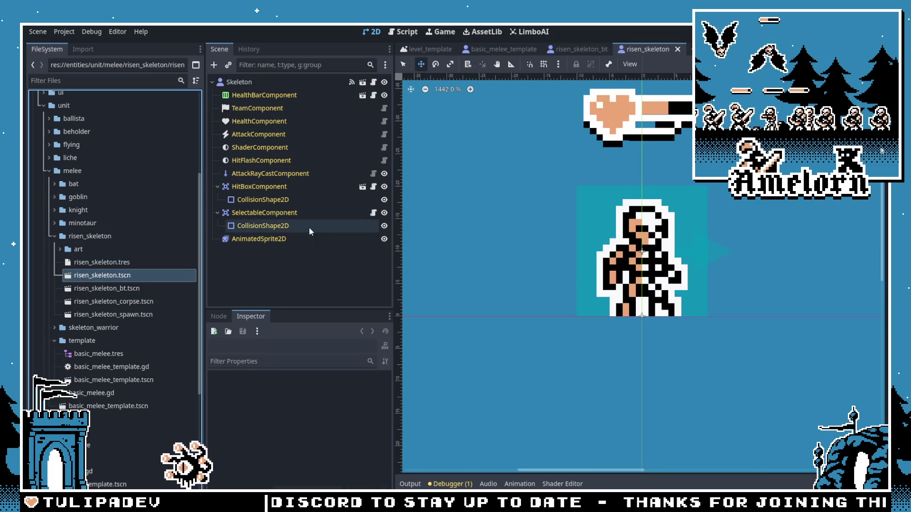
{"action": "left_click", "coordinate": [254, 239]}
{"action": "double_click", "coordinate": [106, 288]}
{"action": "left_click", "coordinate": [256, 238]}
{"action": "left_click", "coordinate": [341, 390]}
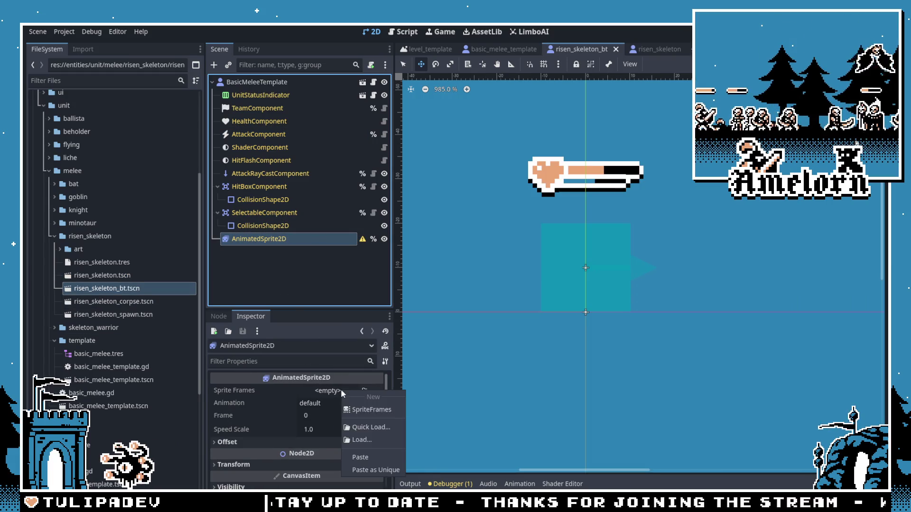
{"action": "left_click", "coordinate": [373, 455]}
{"action": "left_click_drag", "start_coordinate": [610, 347], "coordinate": [602, 288]}
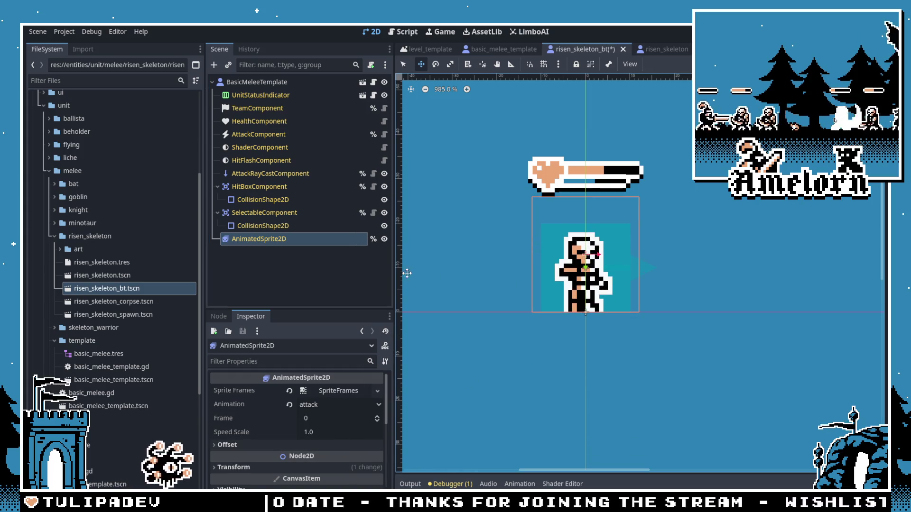
{"action": "left_click", "coordinate": [260, 88]}
{"action": "key", "text": "ctrl+a"}
Step: Add a uniquely named BTPlayer node using basic_melee.tres as its behavior tree
{"action": "type", "text": "bt"}
{"action": "key", "text": "Up"}
{"action": "key", "text": "Return"}
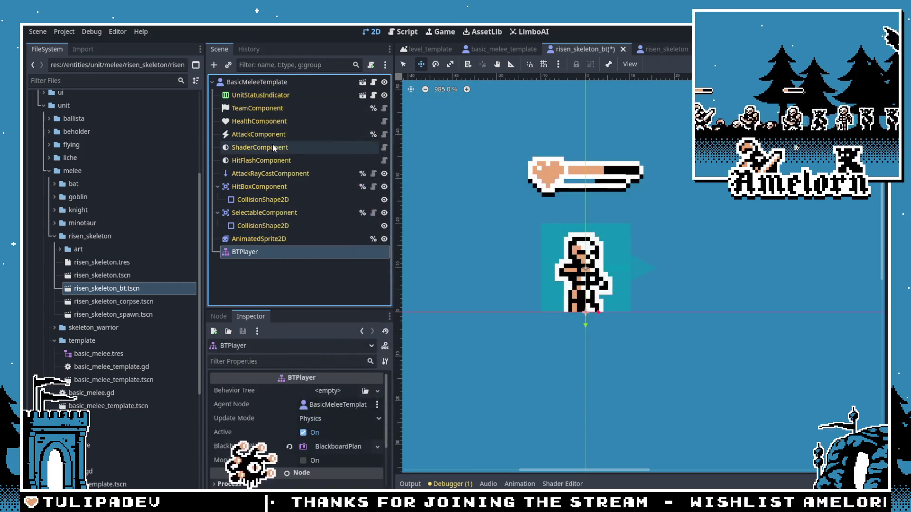
{"action": "right_click", "coordinate": [280, 283]}
{"action": "left_click", "coordinate": [326, 454]}
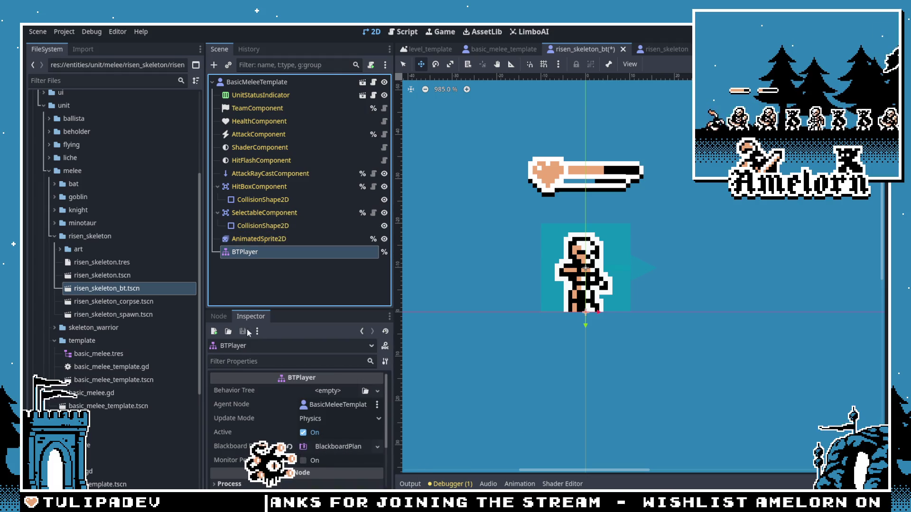
{"action": "left_click_drag", "start_coordinate": [99, 355], "coordinate": [317, 400]}
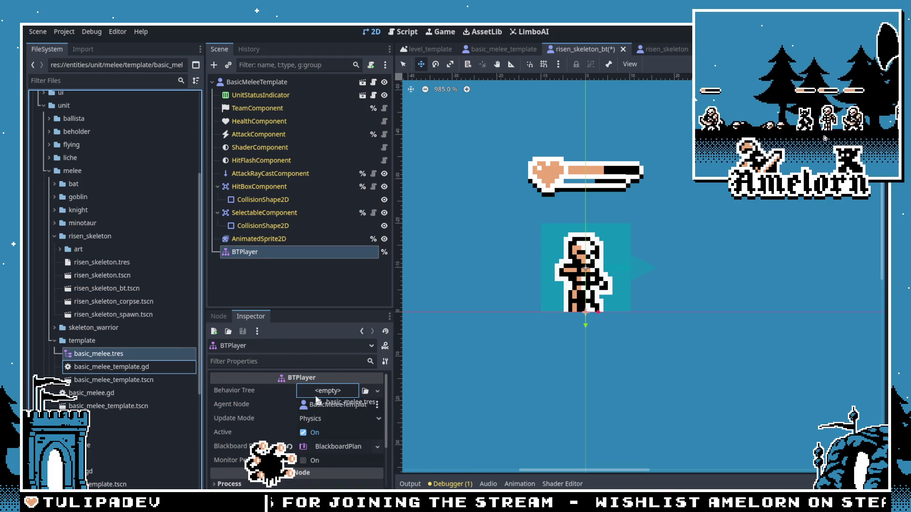
{"action": "left_click", "coordinate": [272, 290]}
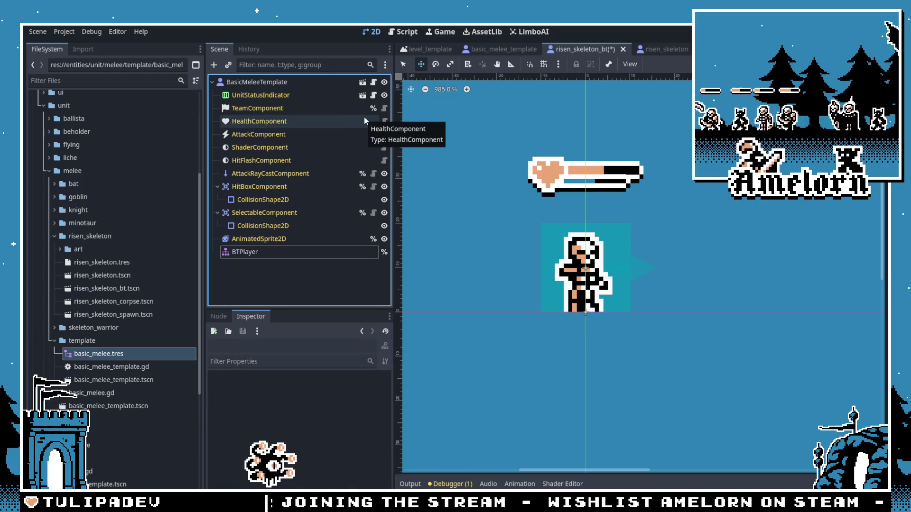
Step: Set HealthComponent Max Health to 8, matching the original skeleton
{"action": "left_click", "coordinate": [265, 123]}
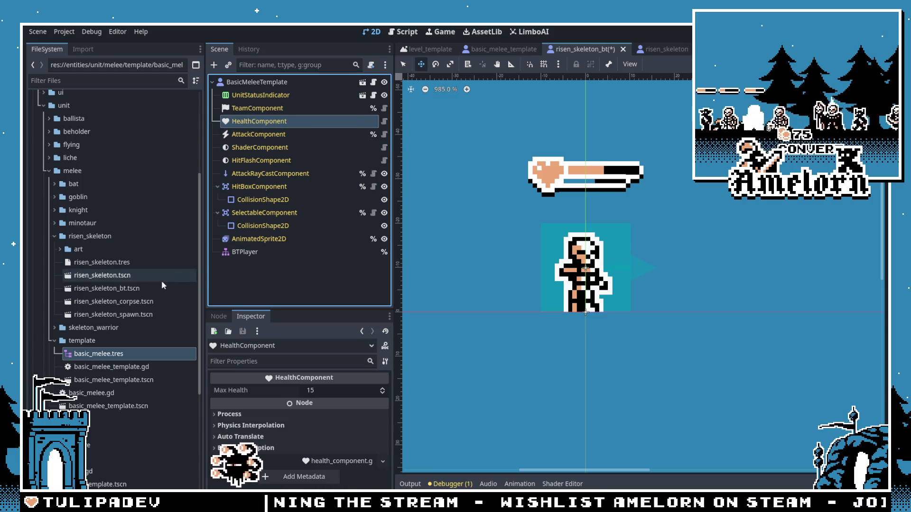
{"action": "double_click", "coordinate": [100, 275]}
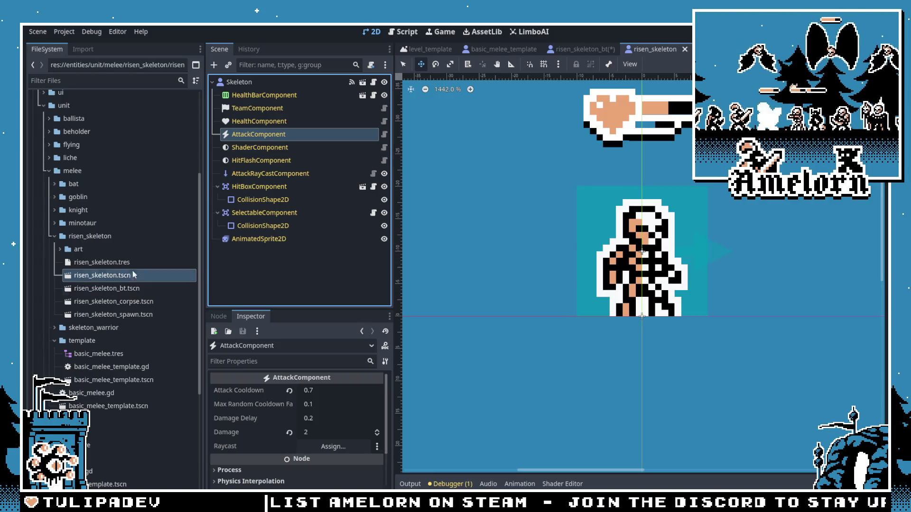
{"action": "left_click", "coordinate": [261, 121]}
{"action": "double_click", "coordinate": [128, 286]}
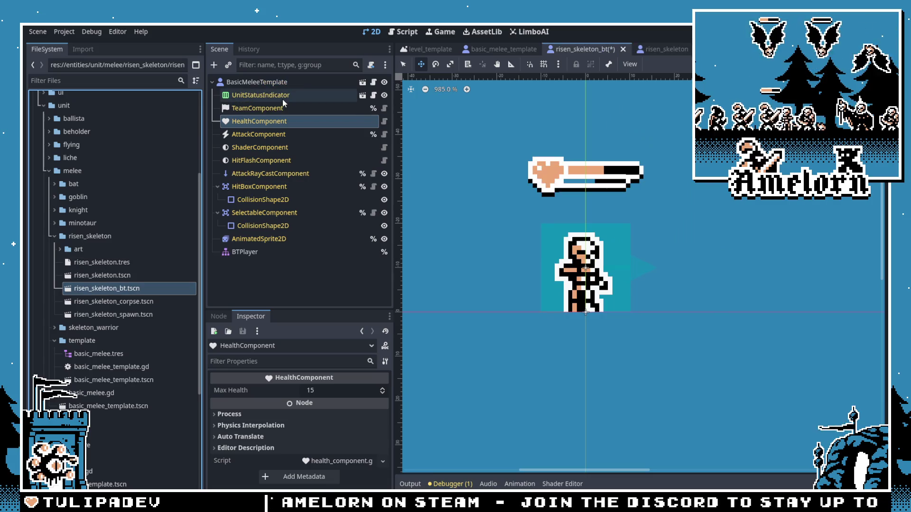
{"action": "left_click_drag", "start_coordinate": [327, 392], "coordinate": [461, 264]}
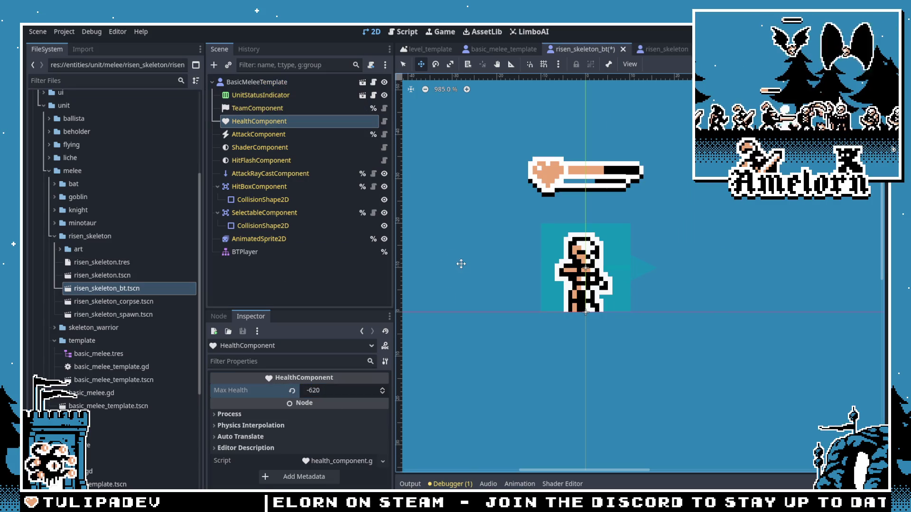
{"action": "left_click", "coordinate": [341, 391]}
{"action": "key", "text": "BackSpace"}
{"action": "type", "text": "8"}
{"action": "key", "text": "Return"}
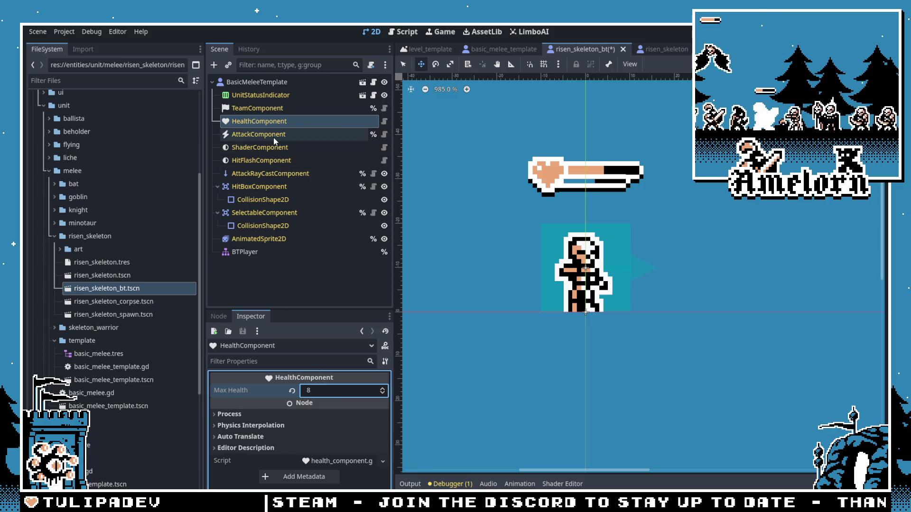
Step: Set AttackComponent Damage to 2 after comparing with the original skeleton's attack values
{"action": "left_click", "coordinate": [258, 134]}
{"action": "left_click", "coordinate": [331, 390]}
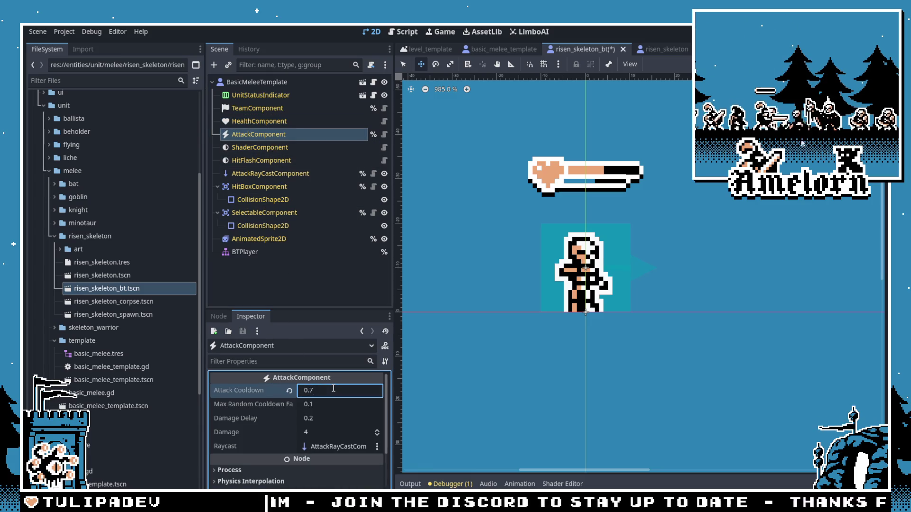
{"action": "double_click", "coordinate": [109, 277]}
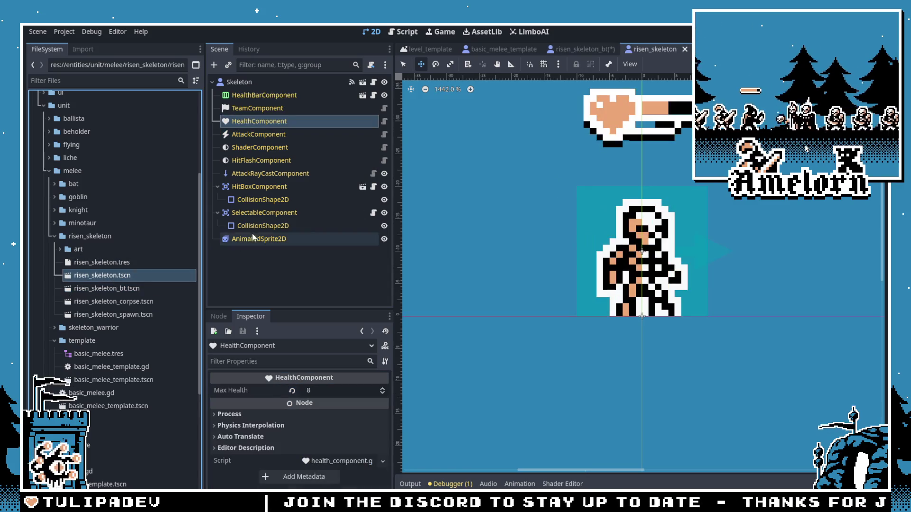
{"action": "left_click", "coordinate": [250, 135]}
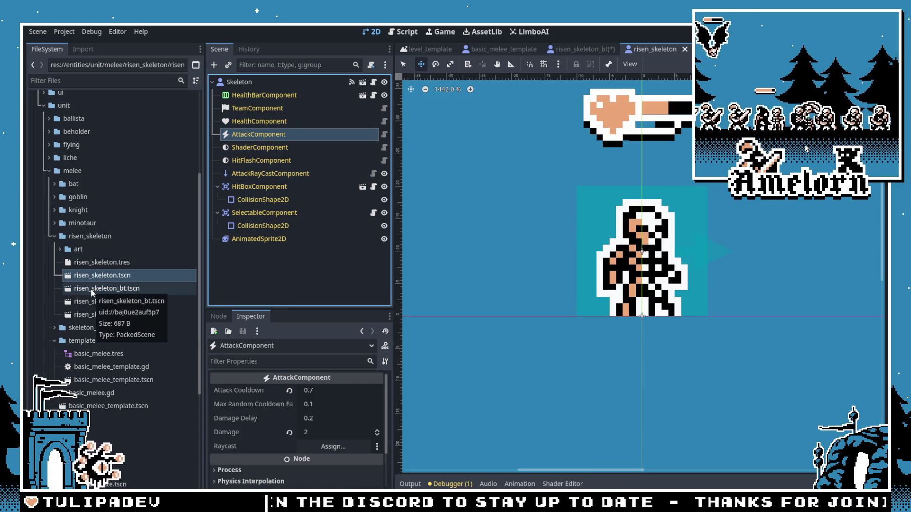
{"action": "double_click", "coordinate": [104, 289]}
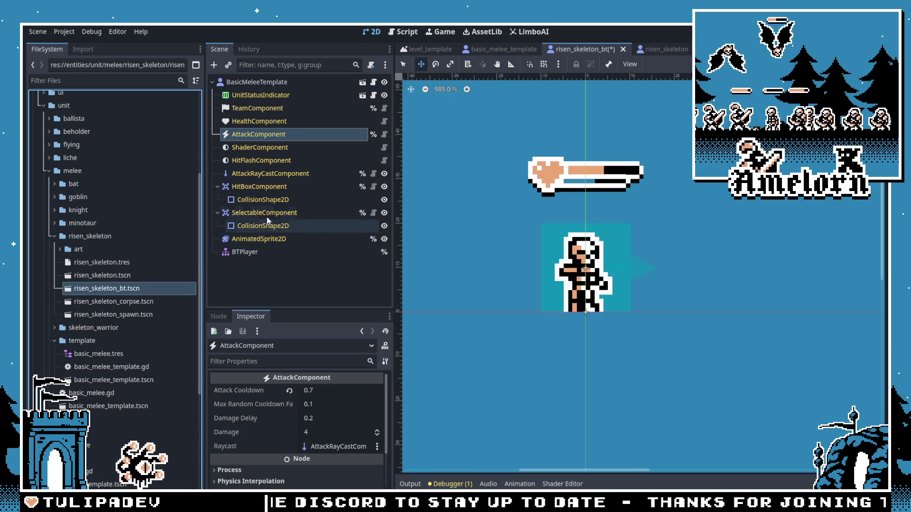
{"action": "left_click", "coordinate": [275, 171]}
{"action": "key", "text": "Up"}
{"action": "key", "text": "Up"}
{"action": "key", "text": "Up"}
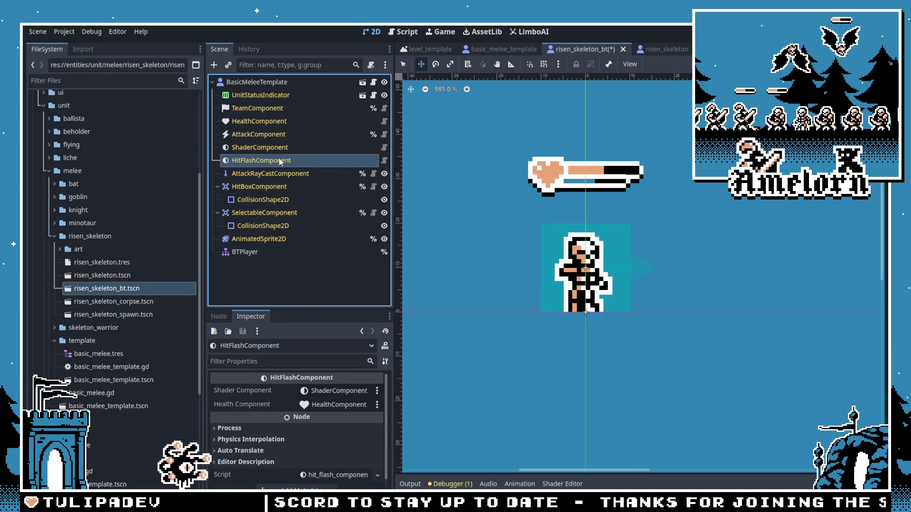
{"action": "left_click", "coordinate": [342, 419]}
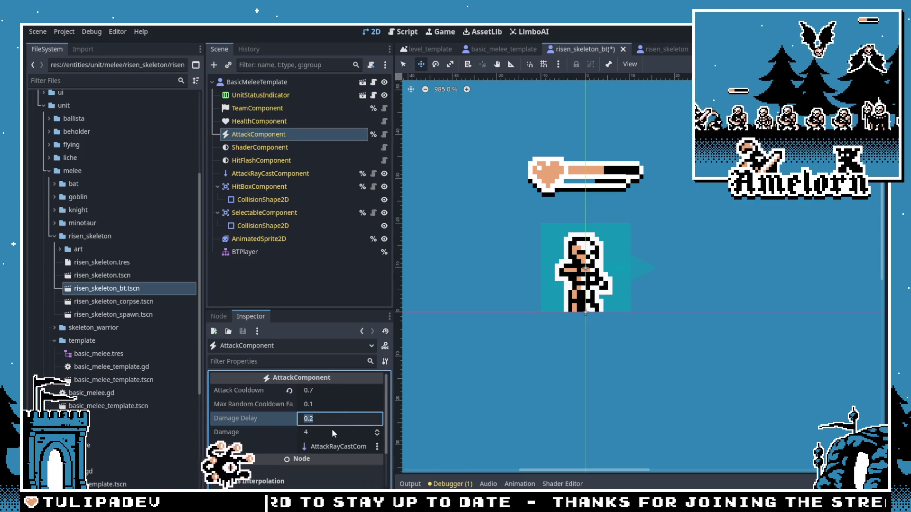
{"action": "left_click", "coordinate": [332, 429]}
{"action": "type", "text": "2"}
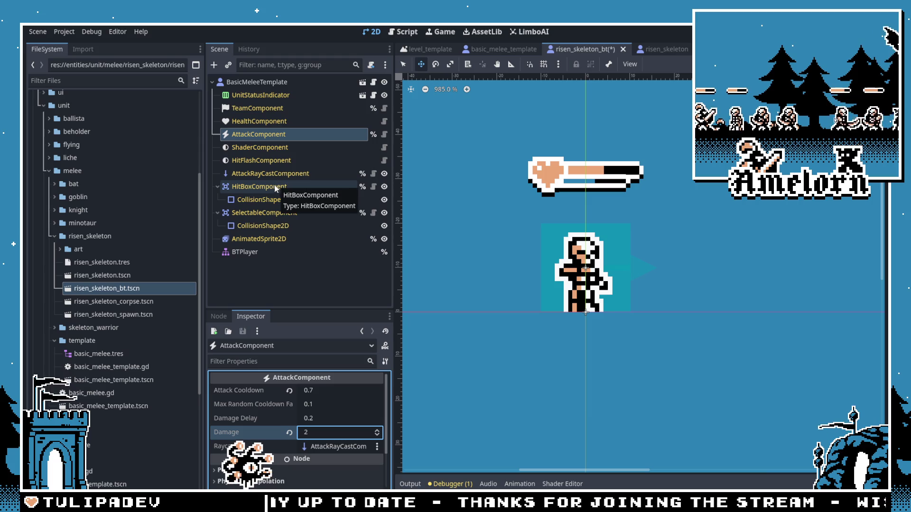
{"action": "left_click", "coordinate": [262, 121]}
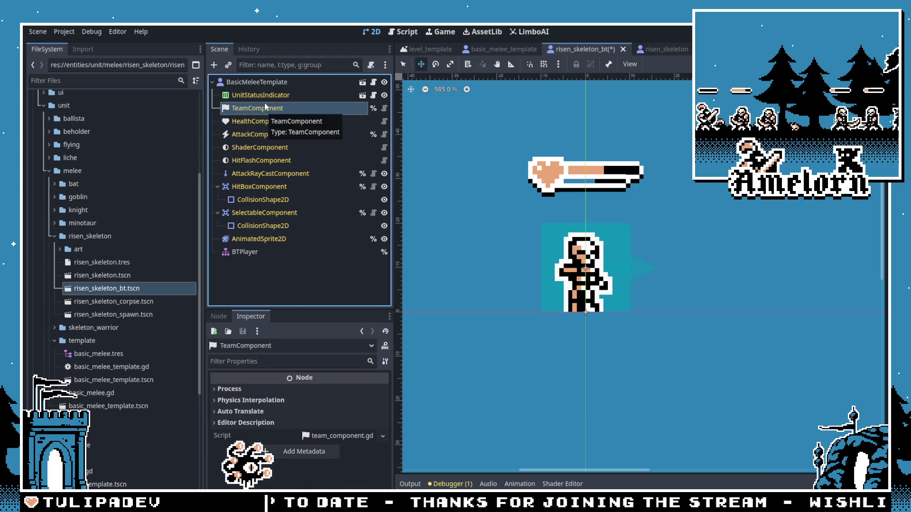
{"action": "left_click", "coordinate": [265, 96]}
{"action": "key", "text": "alt+Tab"}
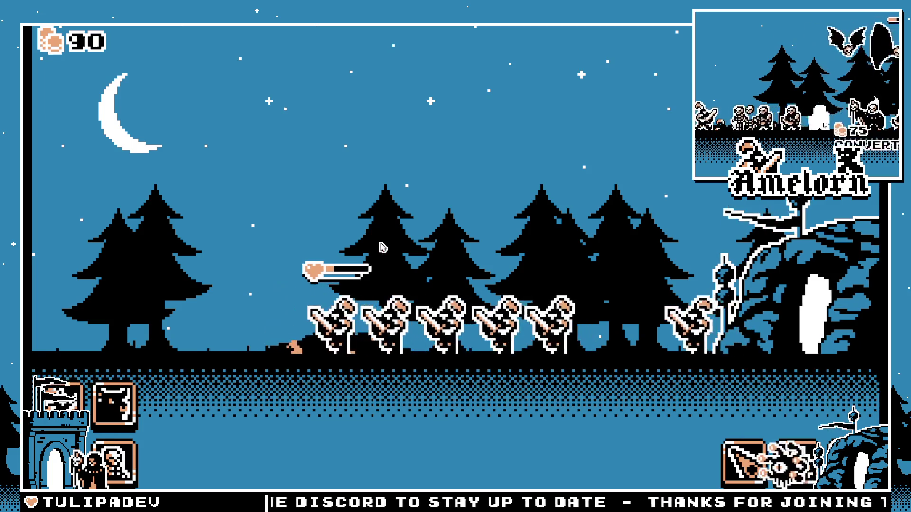
Step: Spawn five skeleton warriors and a horned beast, drop a meteor, and pan across the battlefield
{"action": "left_click", "coordinate": [114, 462]}
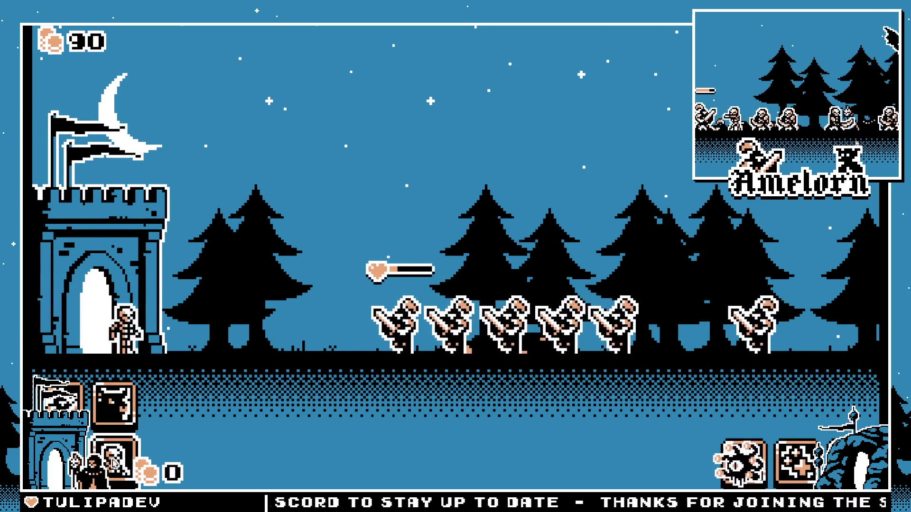
{"action": "left_click", "coordinate": [114, 462]}
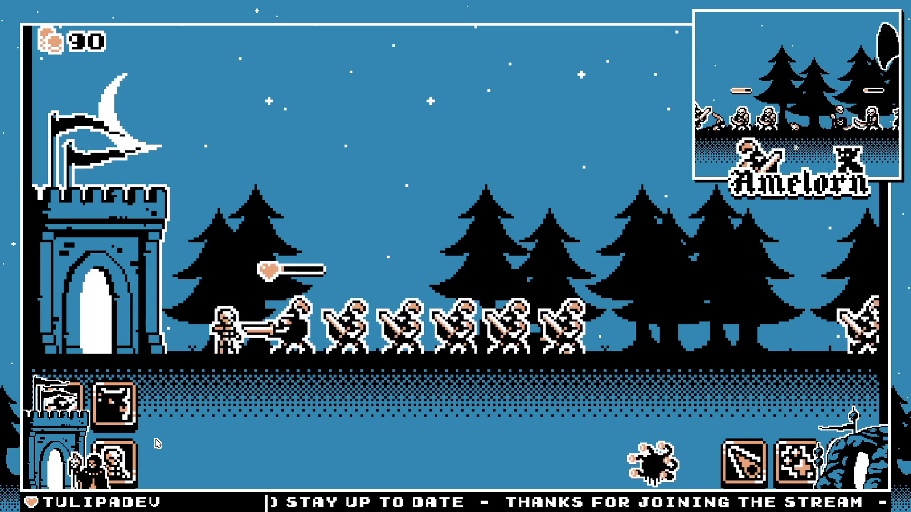
{"action": "left_click", "coordinate": [124, 466]}
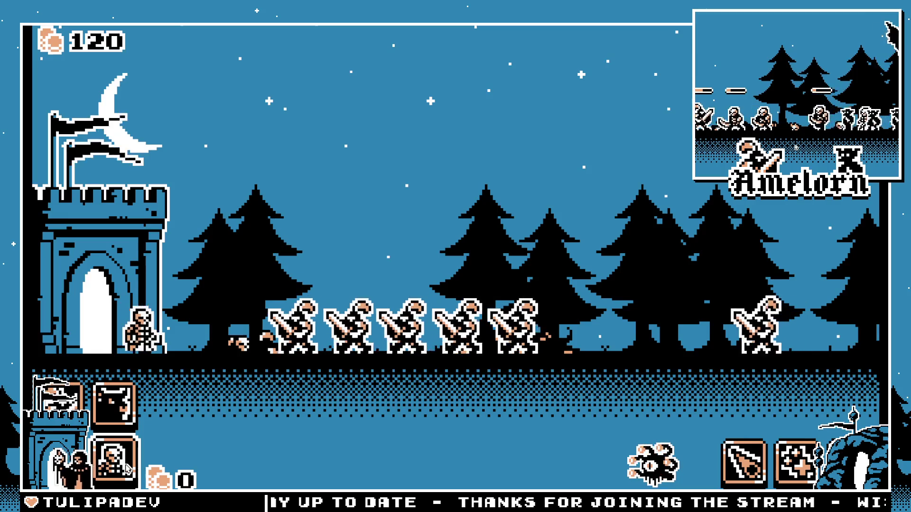
{"action": "left_click", "coordinate": [124, 466]}
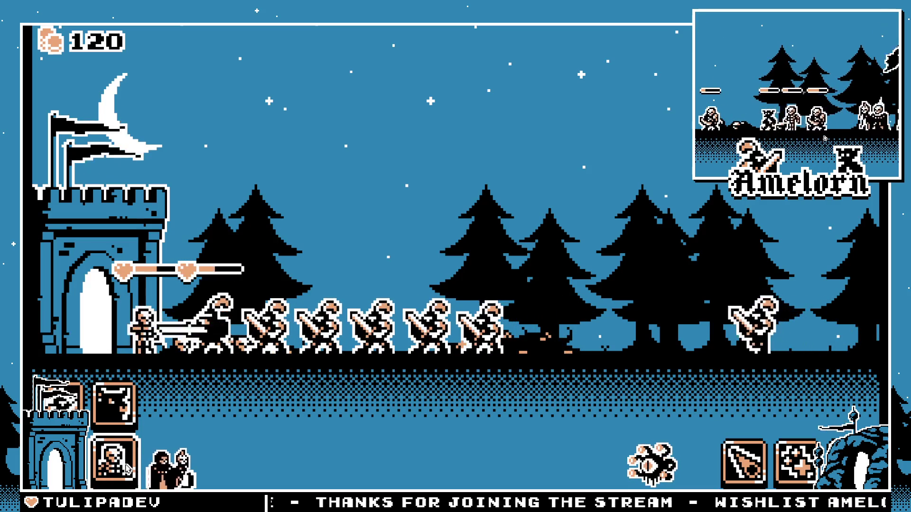
{"action": "left_click", "coordinate": [126, 468]}
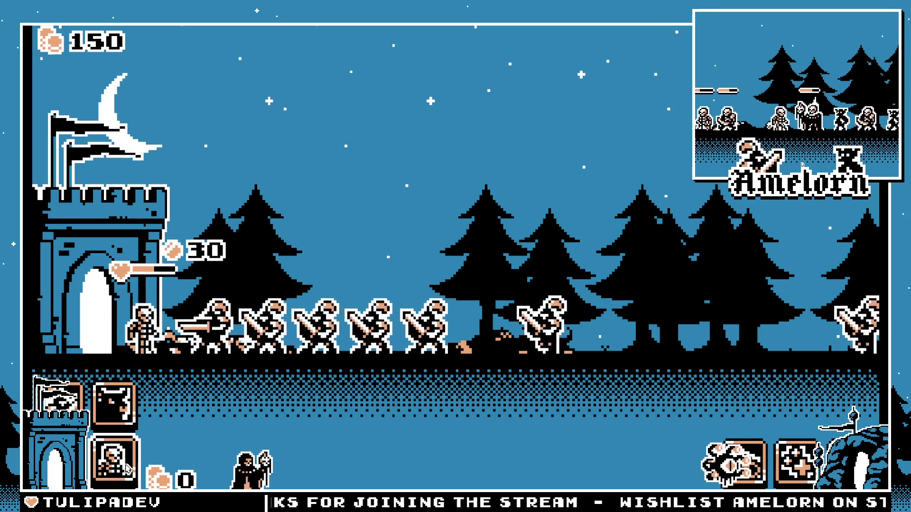
{"action": "left_click", "coordinate": [118, 420]}
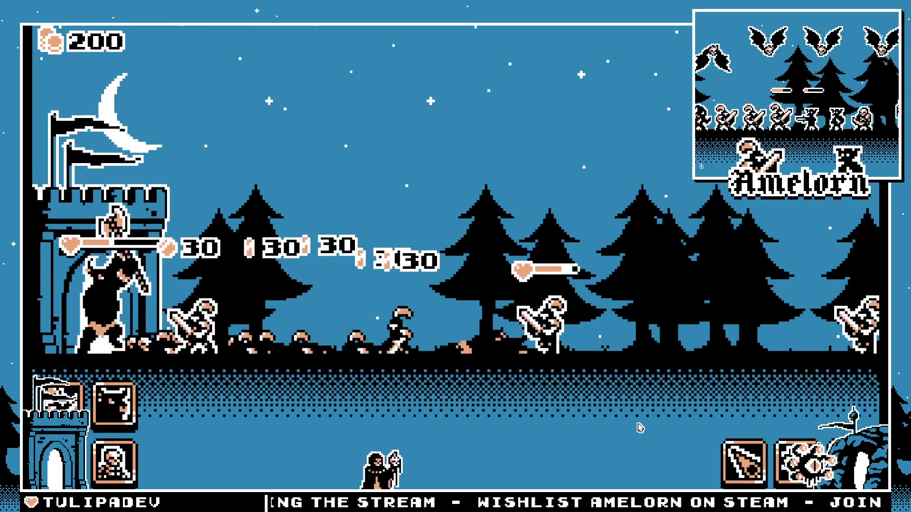
{"action": "left_click", "coordinate": [728, 474]}
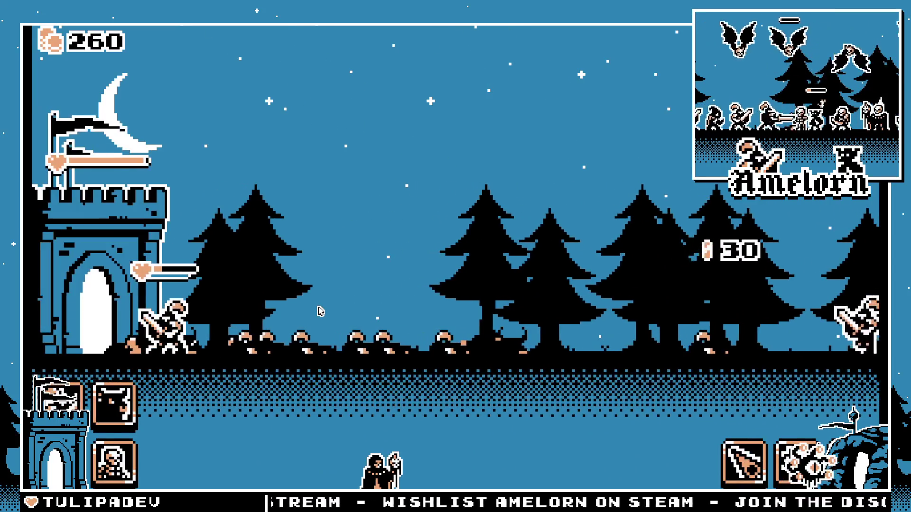
{"action": "mouse_move", "coordinate": [119, 397]}
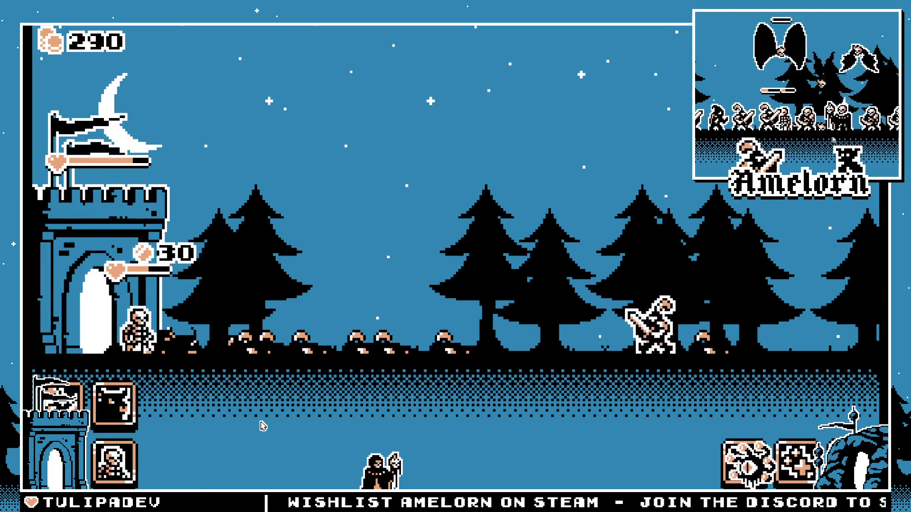
{"action": "key", "text": "d"}
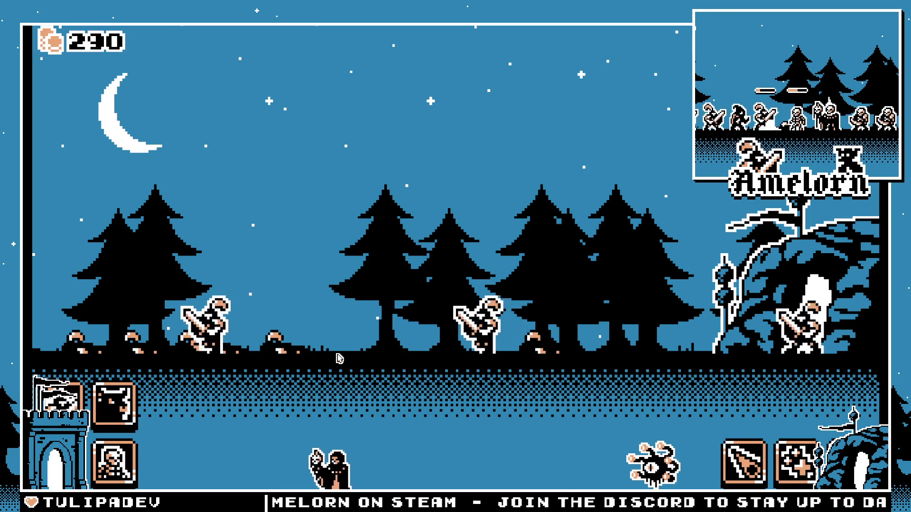
{"action": "key", "text": "a"}
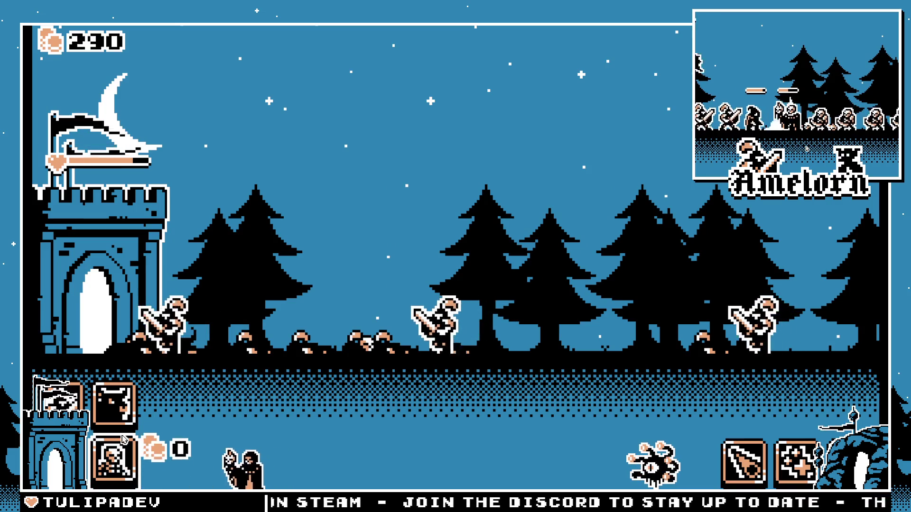
Step: Buy more units, play the 50 HEAL card on the castle fighters, and cast BRIBE
{"action": "left_click", "coordinate": [125, 414]}
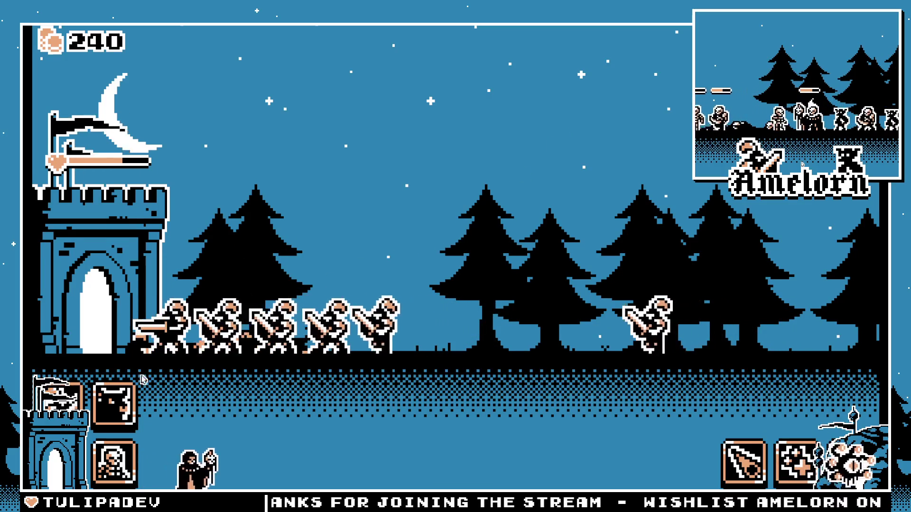
{"action": "left_click", "coordinate": [114, 398]}
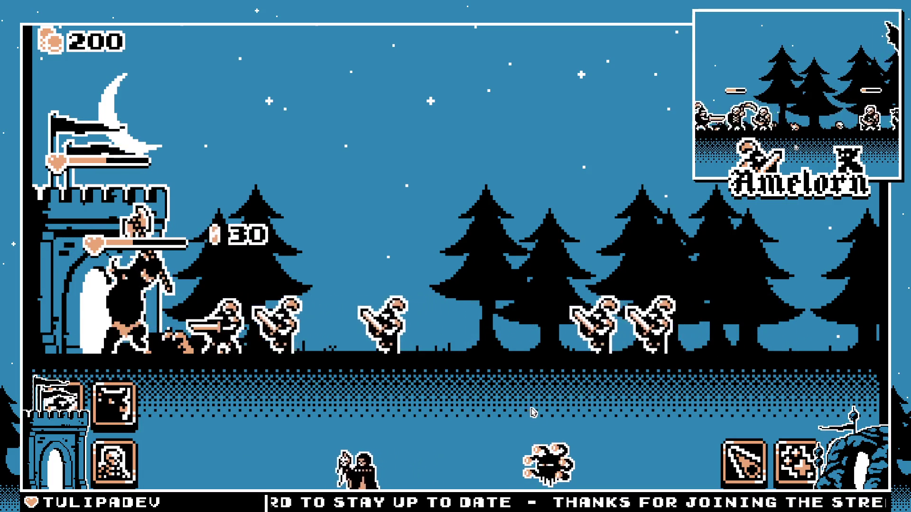
{"action": "left_click", "coordinate": [114, 462]}
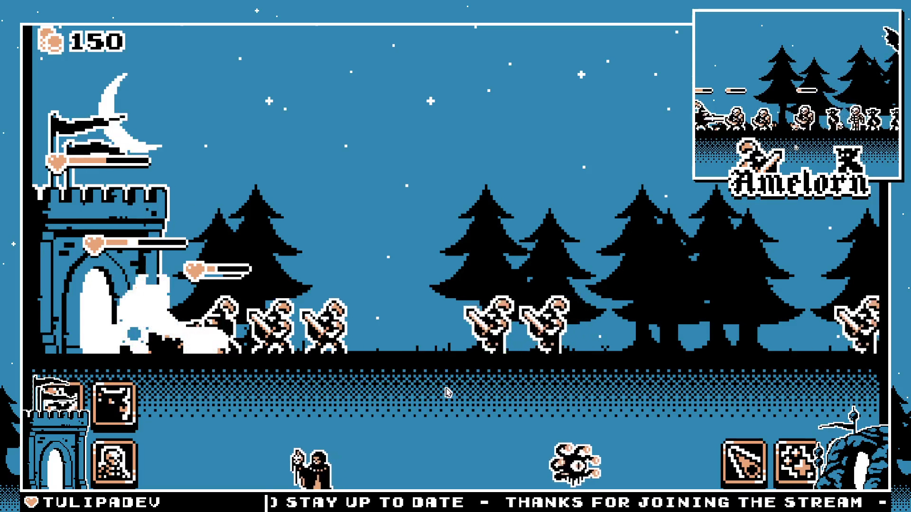
{"action": "left_click", "coordinate": [741, 456]}
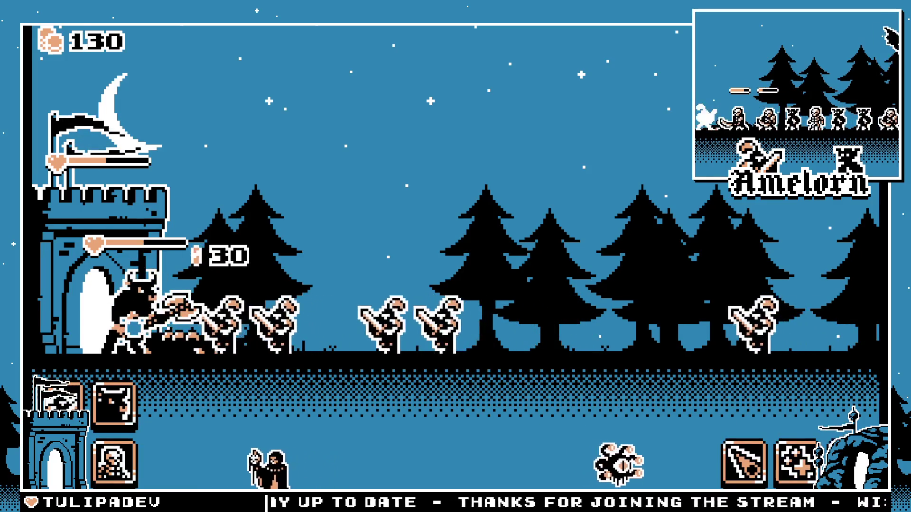
{"action": "left_click", "coordinate": [797, 462]}
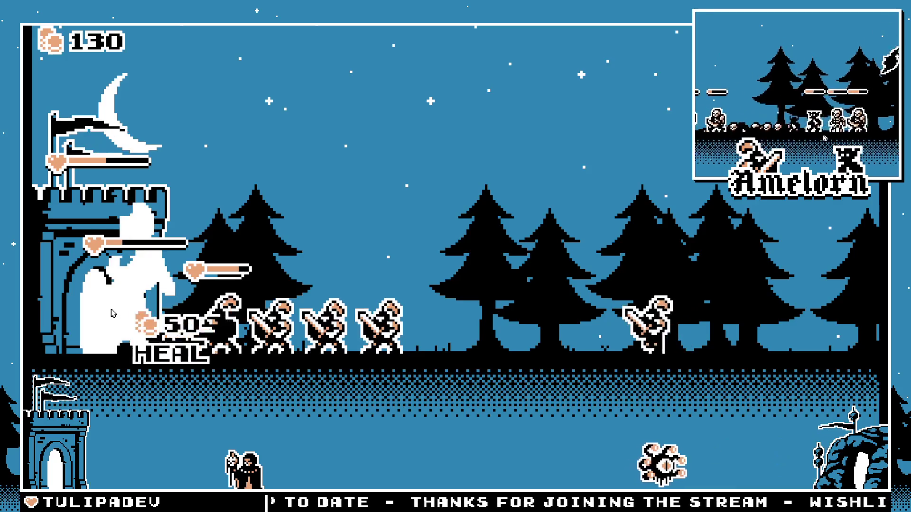
{"action": "left_click", "coordinate": [302, 369]}
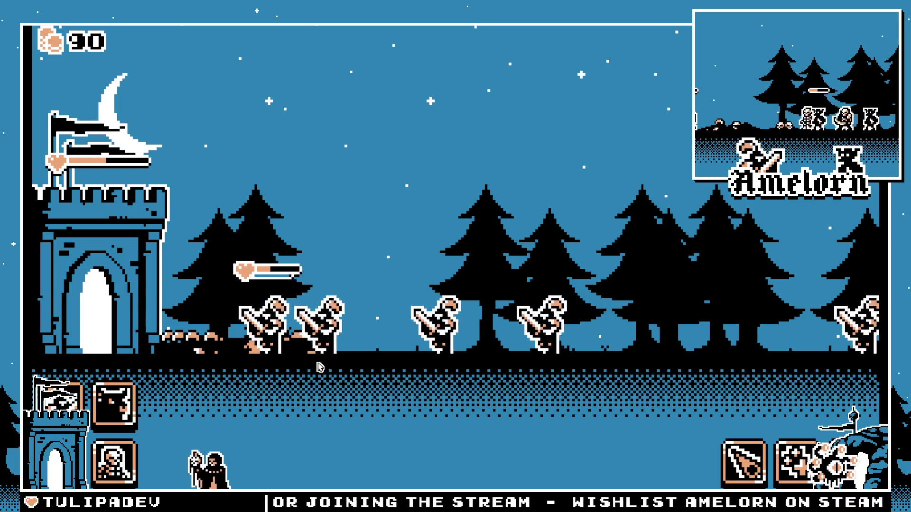
Step: Stop the game, save the corpse scene, and view the screen shake component's script
{"action": "key", "text": "F8"}
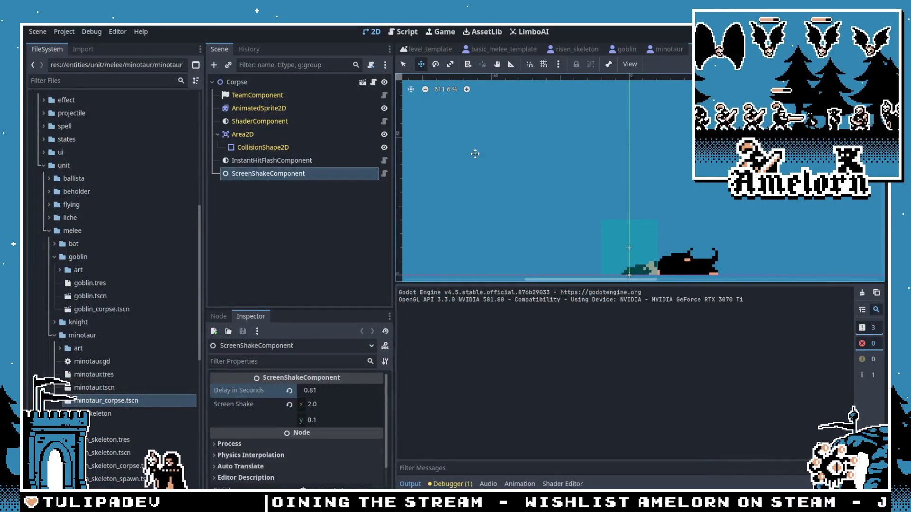
{"action": "key", "text": "ctrl+s"}
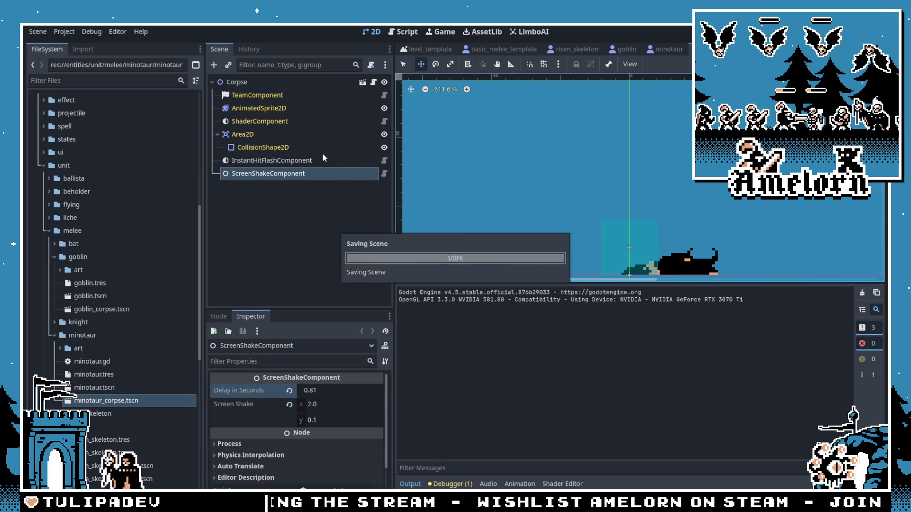
{"action": "left_click", "coordinate": [385, 173]}
{"action": "left_click", "coordinate": [453, 484]}
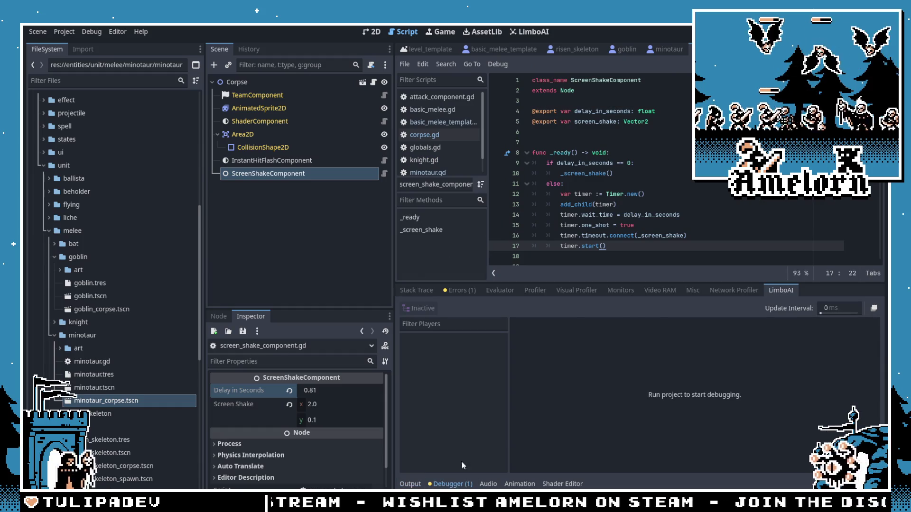
{"action": "left_click", "coordinate": [453, 483]}
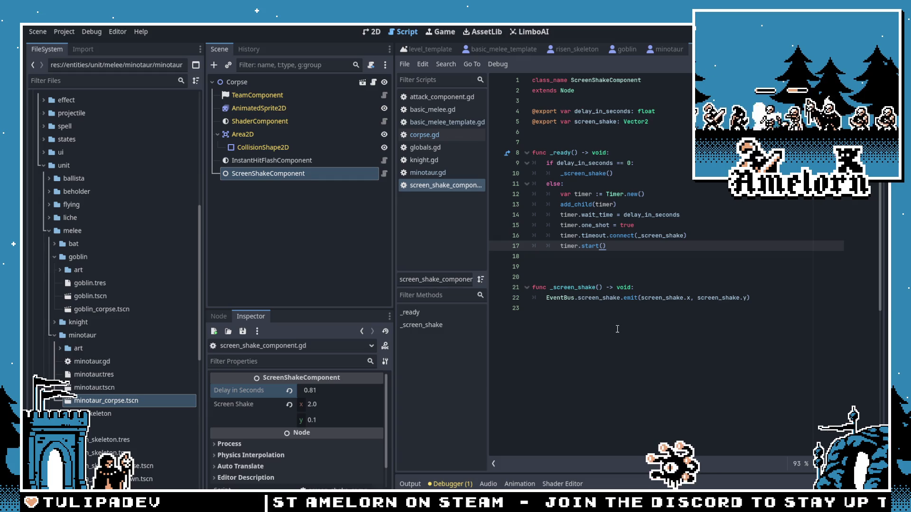
Step: Close the minotaur, goblin and risen_skeleton scenes, collapse their folders, and expand skeleton_warrior
{"action": "key", "text": "ctrl+shift+Tab"}
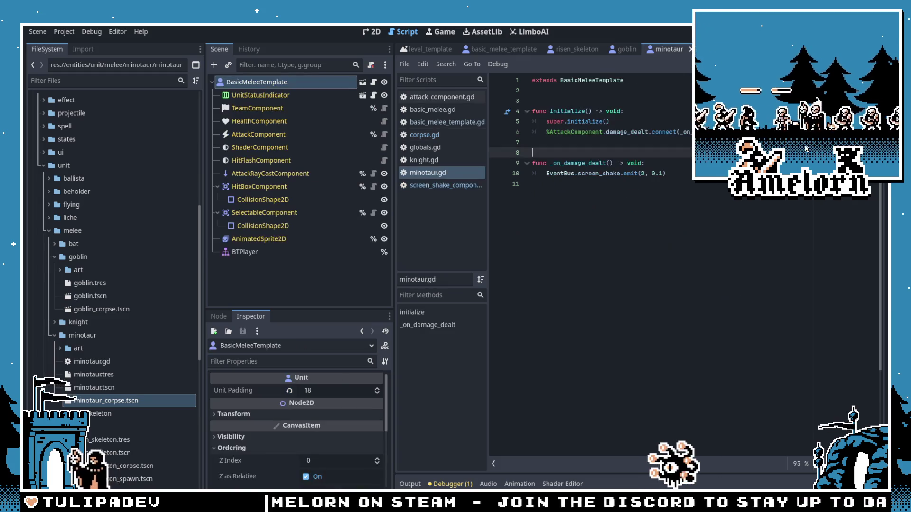
{"action": "left_click", "coordinate": [690, 48]}
{"action": "left_click", "coordinate": [645, 49]}
{"action": "left_click", "coordinate": [605, 49]}
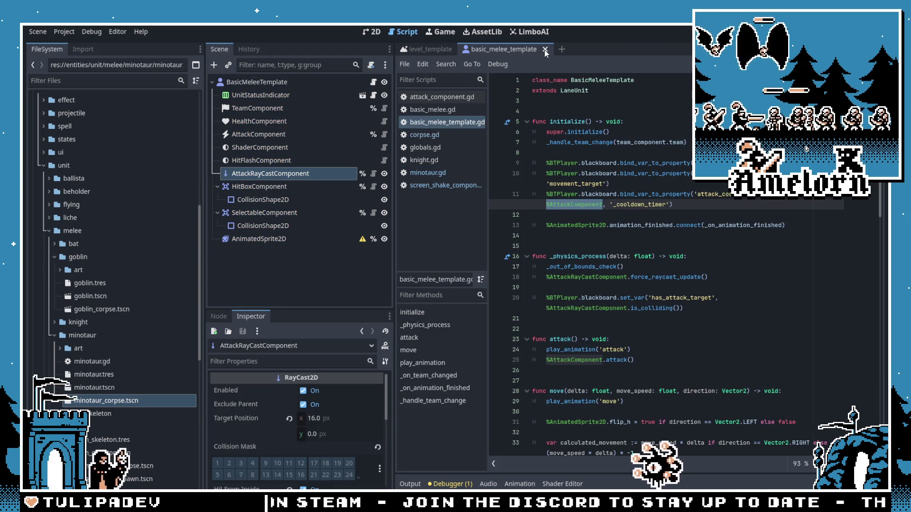
{"action": "left_click", "coordinate": [50, 230]}
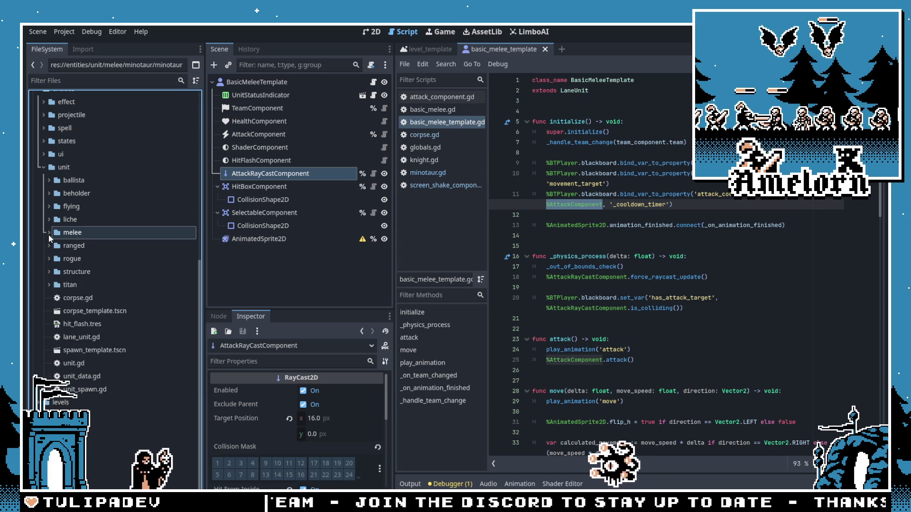
{"action": "left_click", "coordinate": [54, 260]}
{"action": "left_click", "coordinate": [53, 283]}
{"action": "left_click", "coordinate": [54, 296]}
{"action": "scroll", "coordinate": [54, 284], "scroll_direction": "down", "scroll_amount": 2}
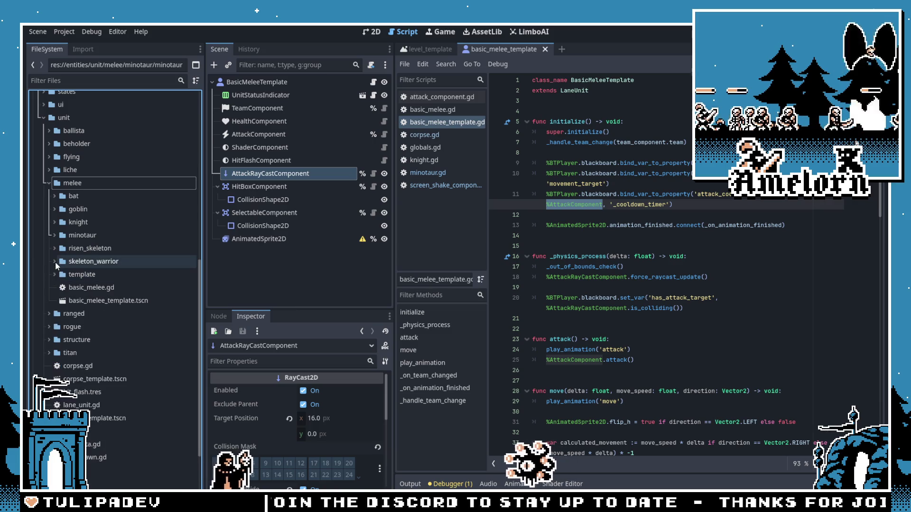
{"action": "left_click", "coordinate": [55, 262]}
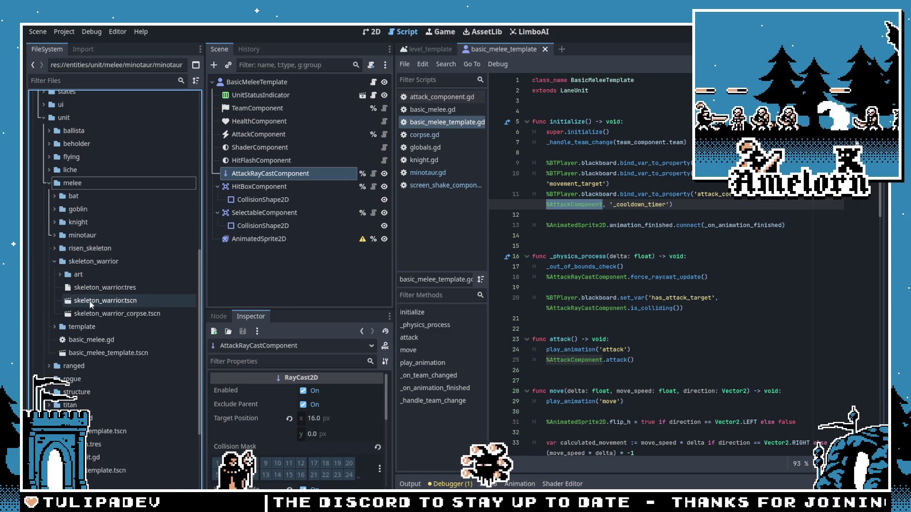
Step: Inherit a scene from the wrong basic_melee_template.tscn, then cancel and discard it
{"action": "right_click", "coordinate": [93, 354]}
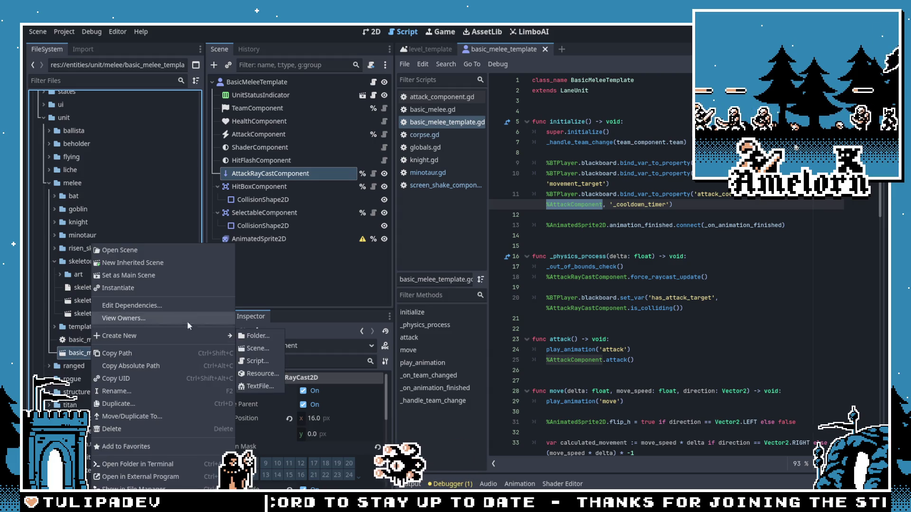
{"action": "left_click", "coordinate": [172, 263]}
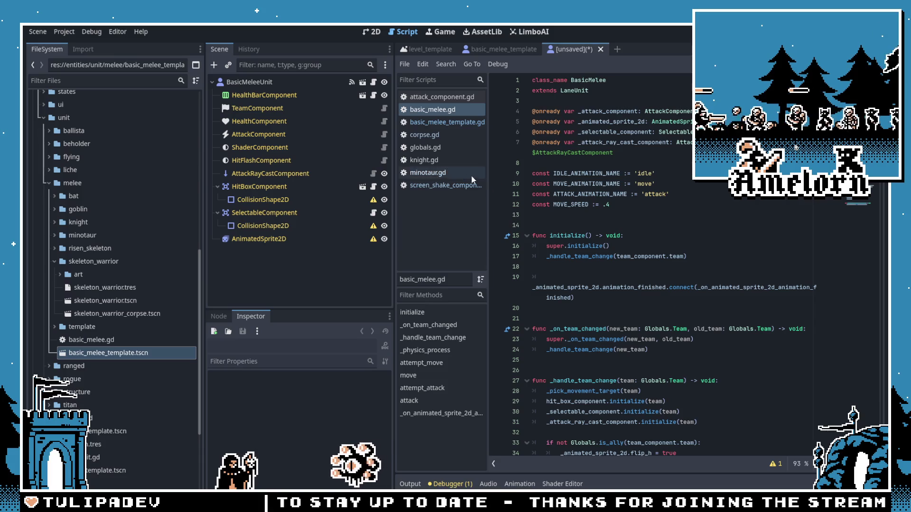
{"action": "key", "text": "ctrl+s"}
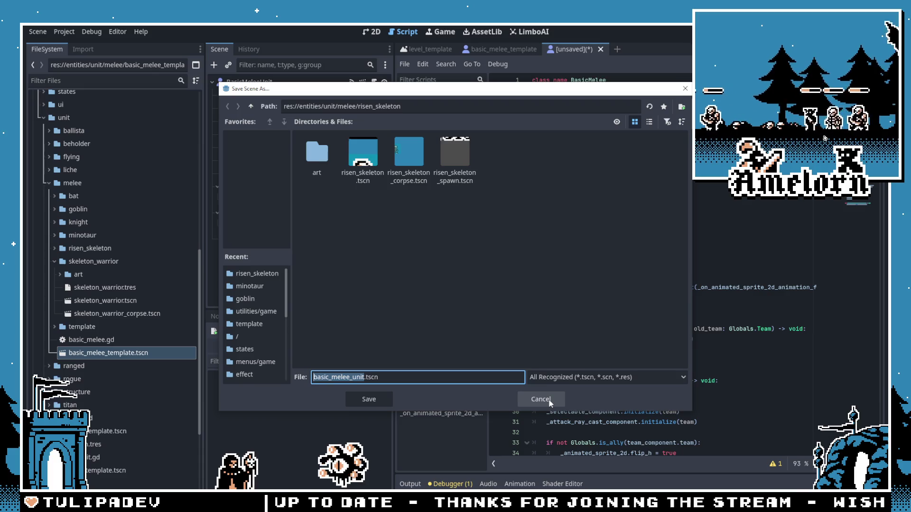
{"action": "left_click", "coordinate": [549, 400]}
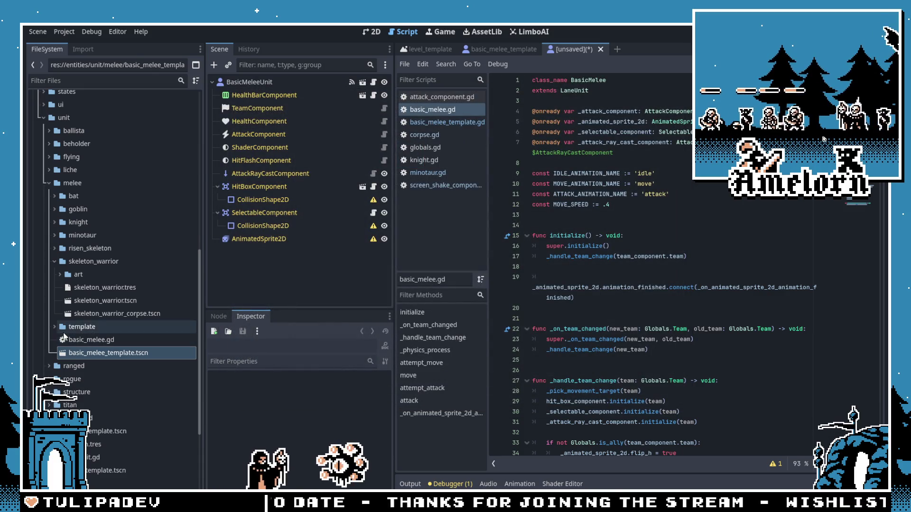
{"action": "left_click", "coordinate": [600, 49]}
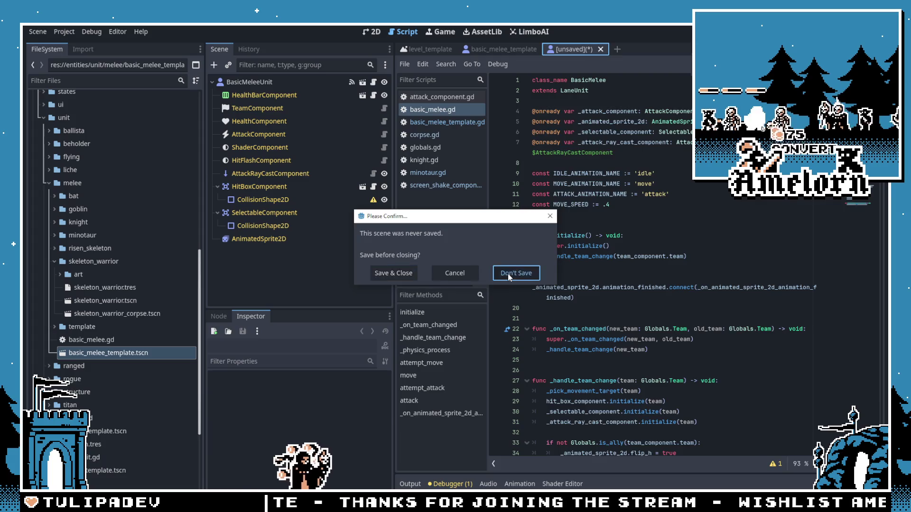
{"action": "left_click", "coordinate": [508, 273]}
Step: Inherit from template/basic_melee_template.tscn and save into skeleton_warrior, ending up misnamed skeleton_warrior_bttscn.tscn
{"action": "left_click", "coordinate": [50, 326]}
{"action": "left_click", "coordinate": [87, 363]}
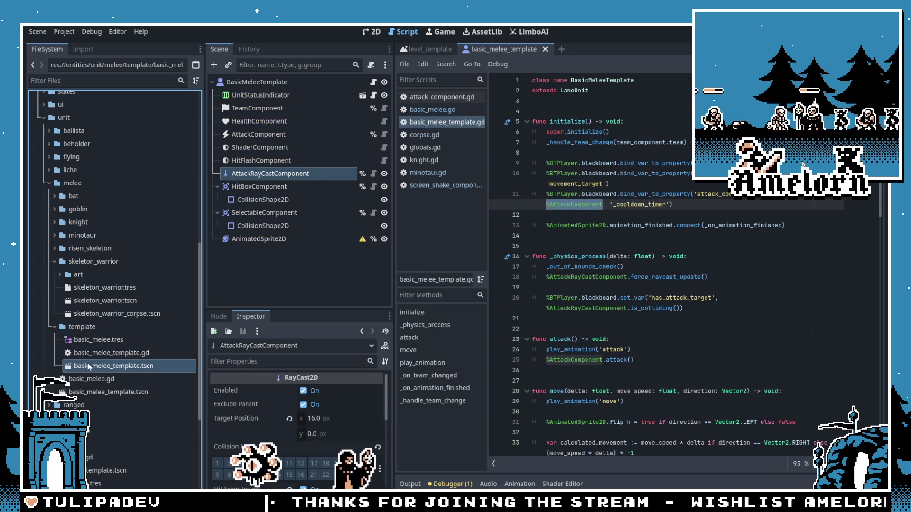
{"action": "right_click", "coordinate": [89, 366]}
{"action": "left_click", "coordinate": [153, 261]}
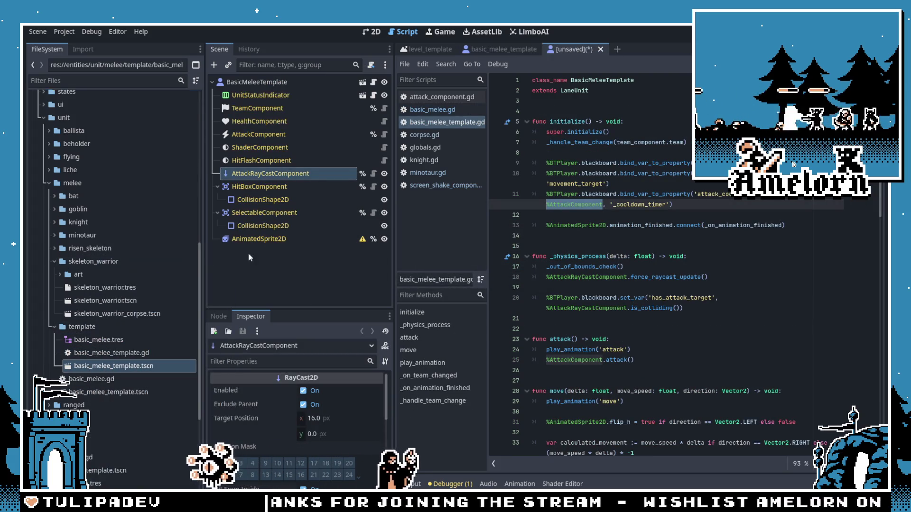
{"action": "key", "text": "ctrl+s"}
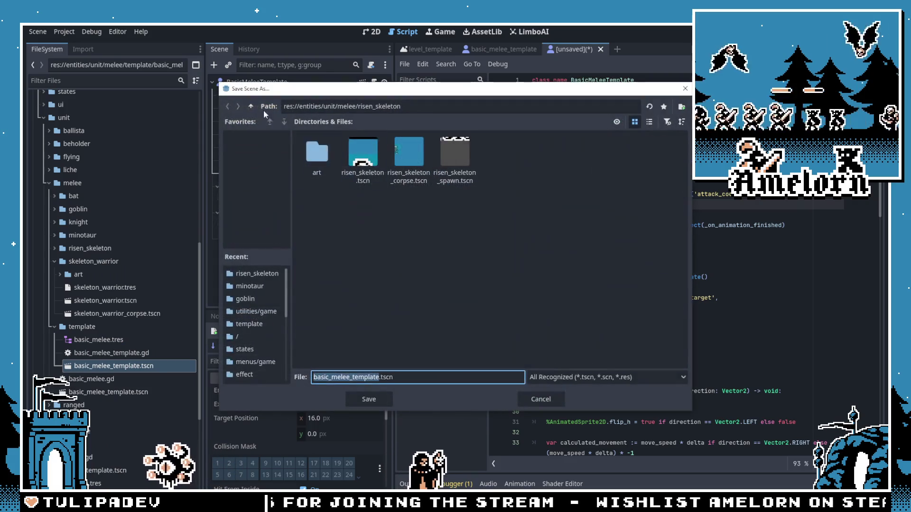
{"action": "left_click", "coordinate": [251, 106]}
{"action": "double_click", "coordinate": [548, 159]}
{"action": "left_click", "coordinate": [362, 154]}
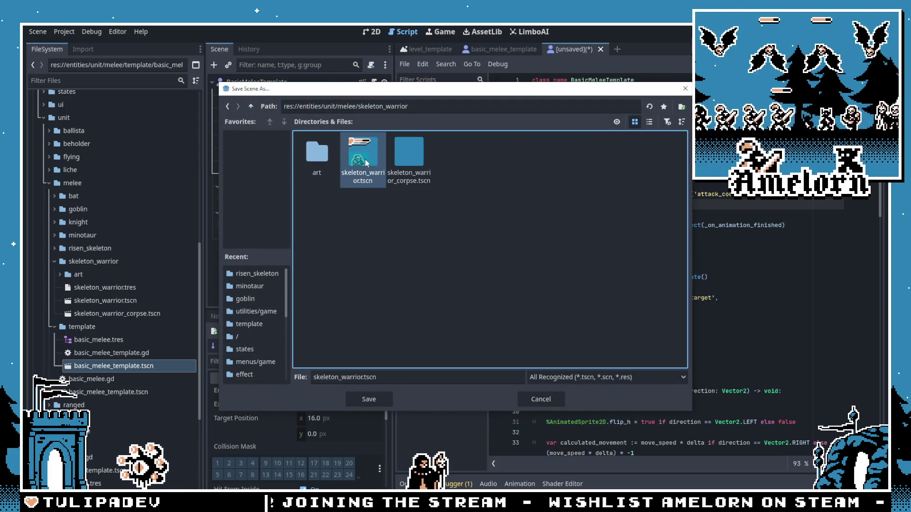
{"action": "left_click", "coordinate": [365, 377]}
{"action": "type", "text": "_bt"}
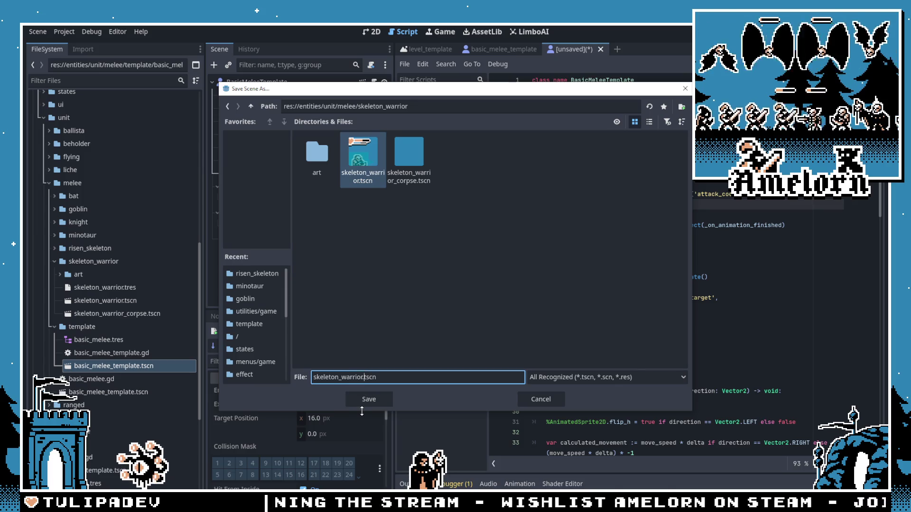
{"action": "key", "text": "Return"}
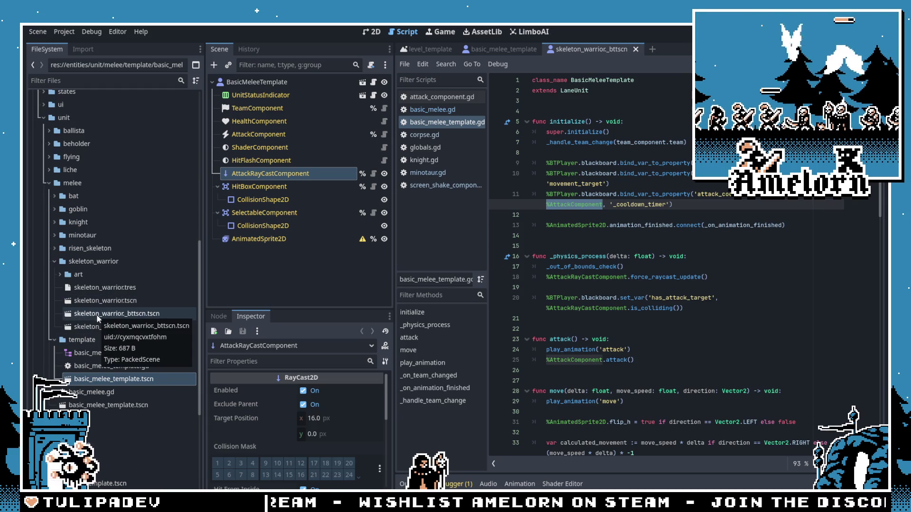
Step: Delete skeleton_warrior_bttscn.tscn, save a fresh inherited scene as skeleton_warrior_bt.tscn, and discard the leftover tab
{"action": "left_click", "coordinate": [116, 314]}
{"action": "key", "text": "Delete"}
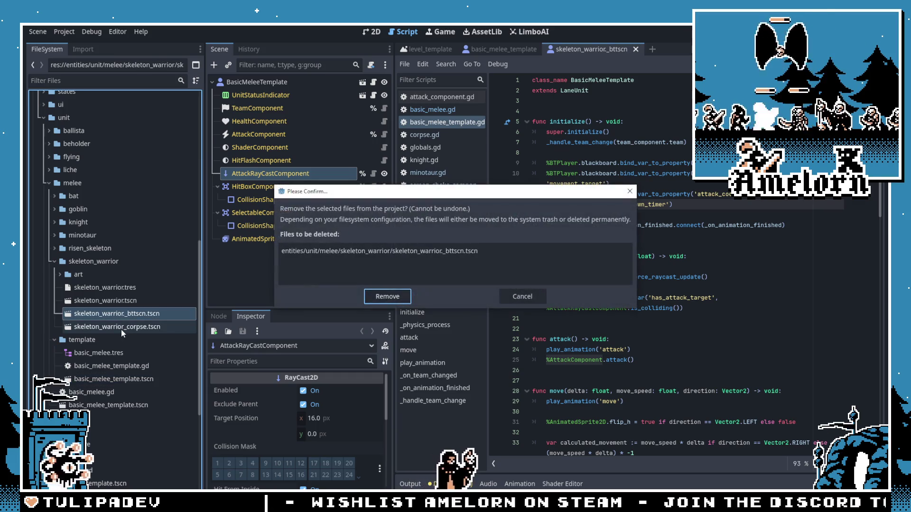
{"action": "key", "text": "Return"}
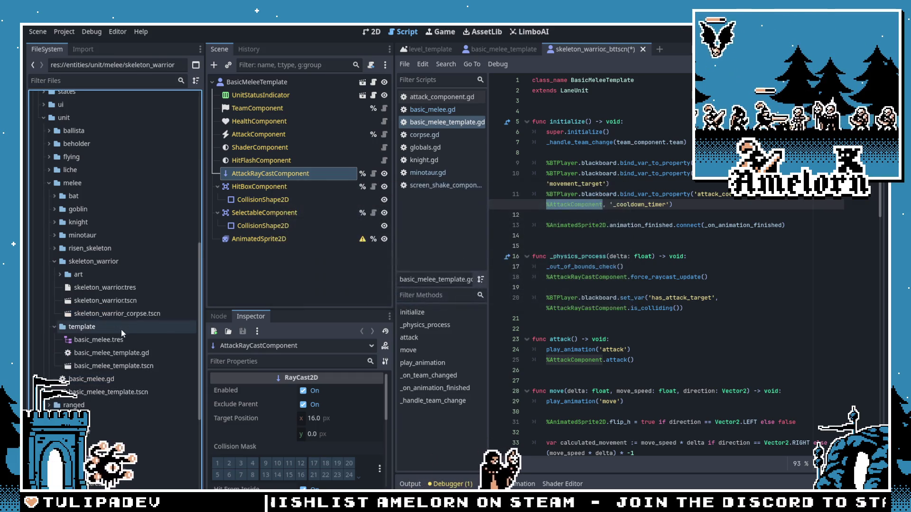
{"action": "right_click", "coordinate": [109, 361]}
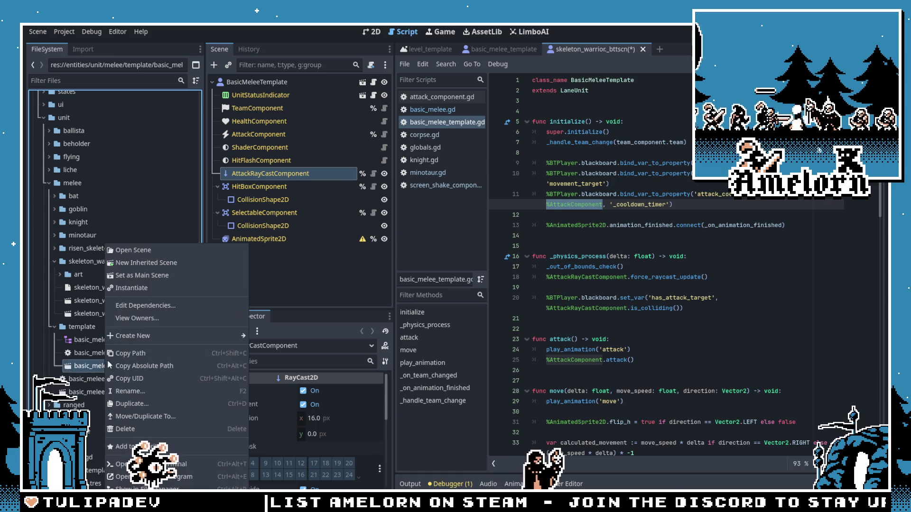
{"action": "left_click", "coordinate": [150, 263]}
{"action": "key", "text": "ctrl+s"}
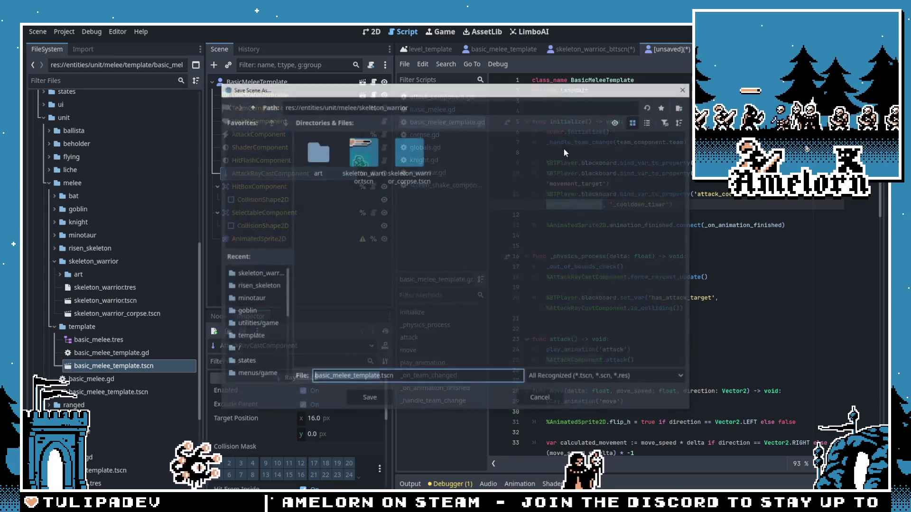
{"action": "left_click", "coordinate": [357, 163]}
{"action": "left_click", "coordinate": [359, 376]}
{"action": "type", "text": "_warrior_bt"}
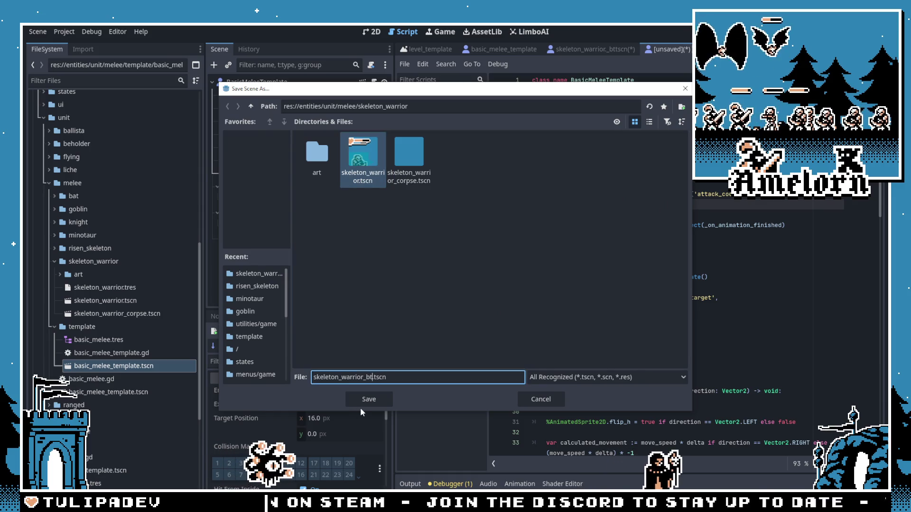
{"action": "left_click", "coordinate": [360, 401]}
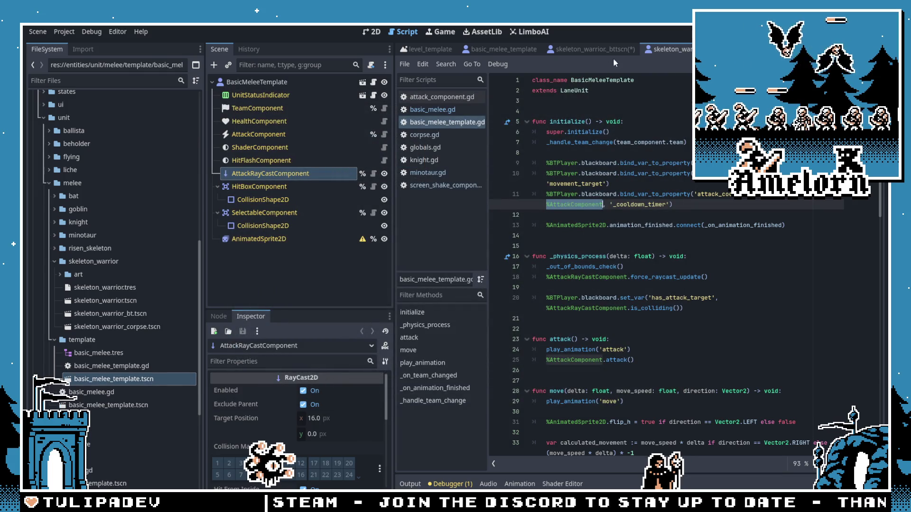
{"action": "left_click", "coordinate": [642, 49]}
{"action": "left_click", "coordinate": [544, 277]}
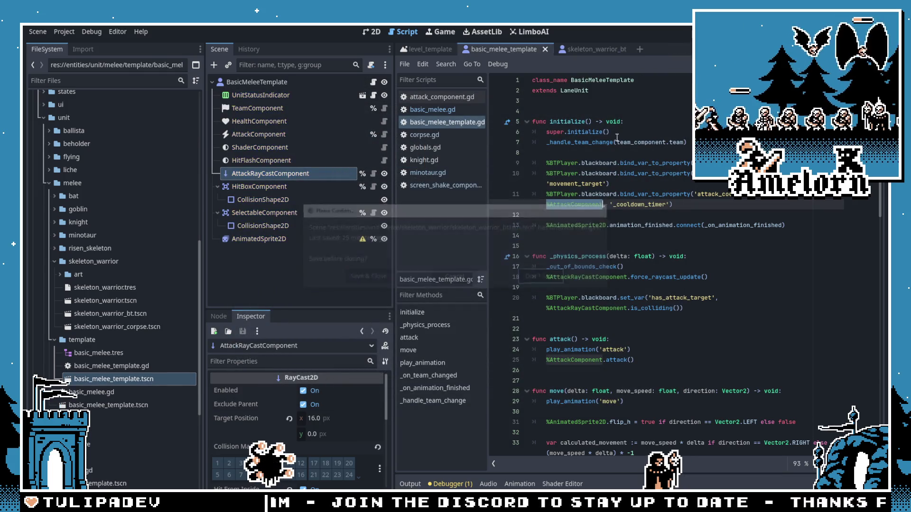
Step: Add a BTState node to skeleton_warrior_bt.tscn and make it accessible by unique name
{"action": "left_click", "coordinate": [110, 315]}
{"action": "key", "text": "ctrl+a"}
{"action": "type", "text": "bt"}
{"action": "double_click", "coordinate": [388, 206]}
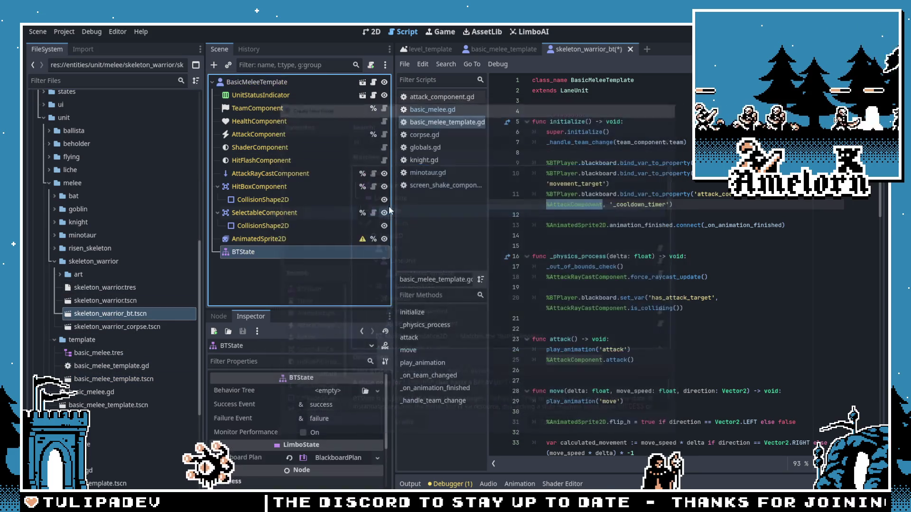
{"action": "right_click", "coordinate": [262, 253]}
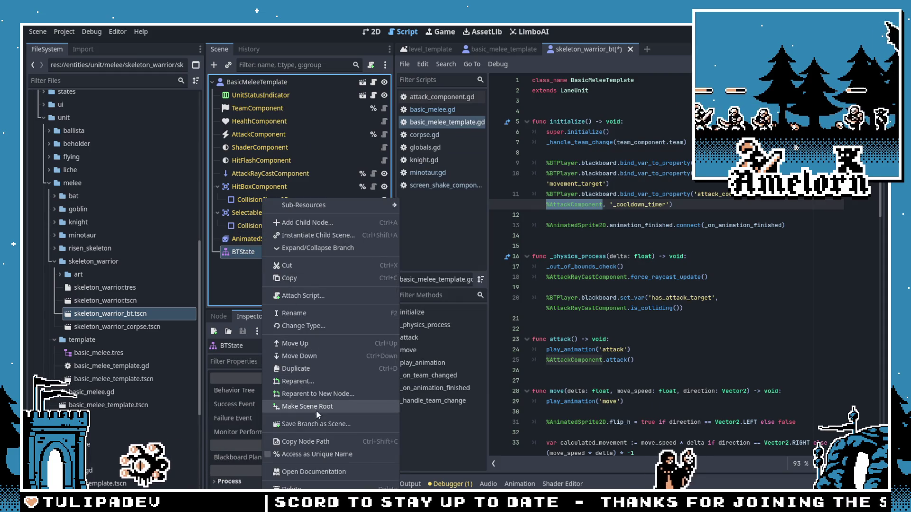
{"action": "left_click", "coordinate": [309, 454]}
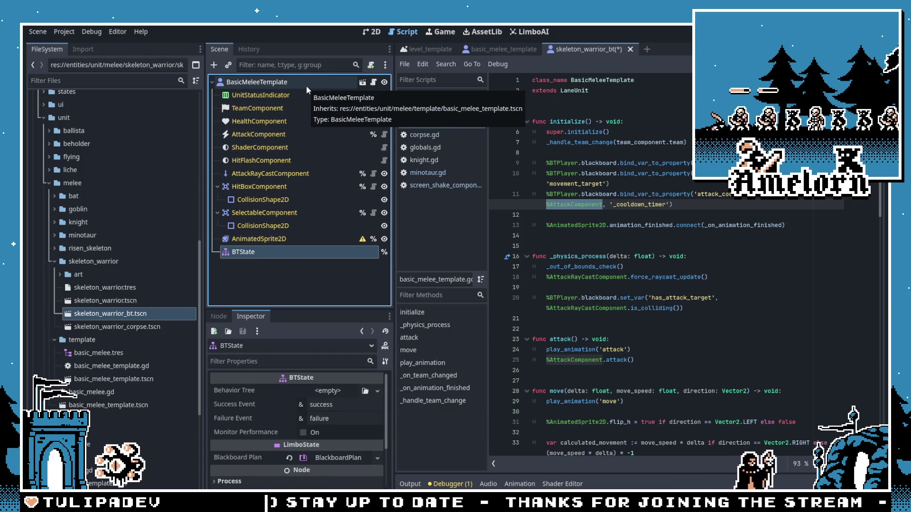
Step: Assign basic_melee.tres as BTState's Behavior Tree, save, and reopen skeleton_warrior.tscn
{"action": "left_click_drag", "start_coordinate": [131, 352], "coordinate": [332, 390]}
{"action": "key", "text": "ctrl+s"}
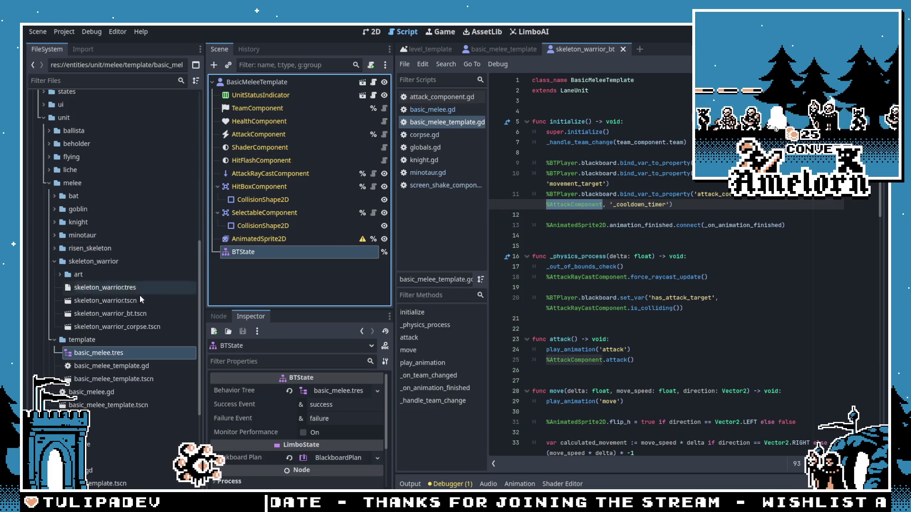
{"action": "double_click", "coordinate": [111, 300]}
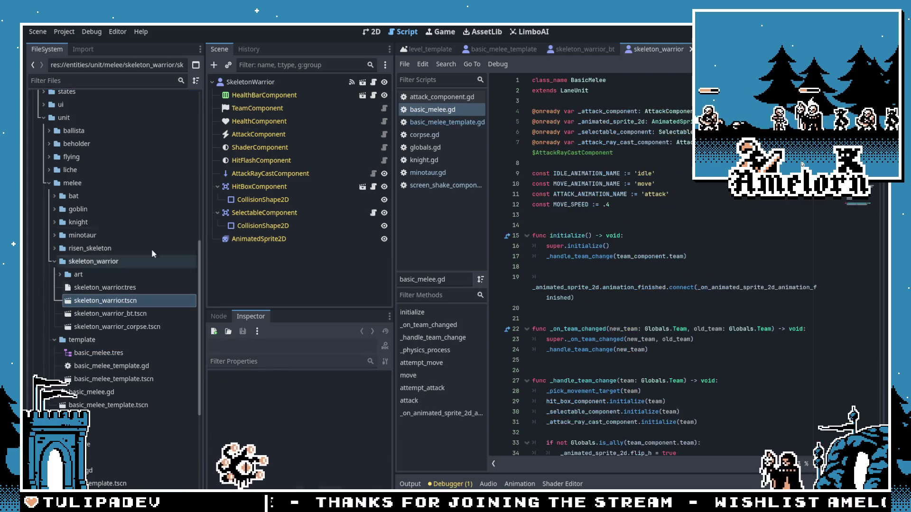
Step: Compare the health, attack and attack raycast settings of the old and BT skeleton warriors
{"action": "left_click", "coordinate": [290, 120]}
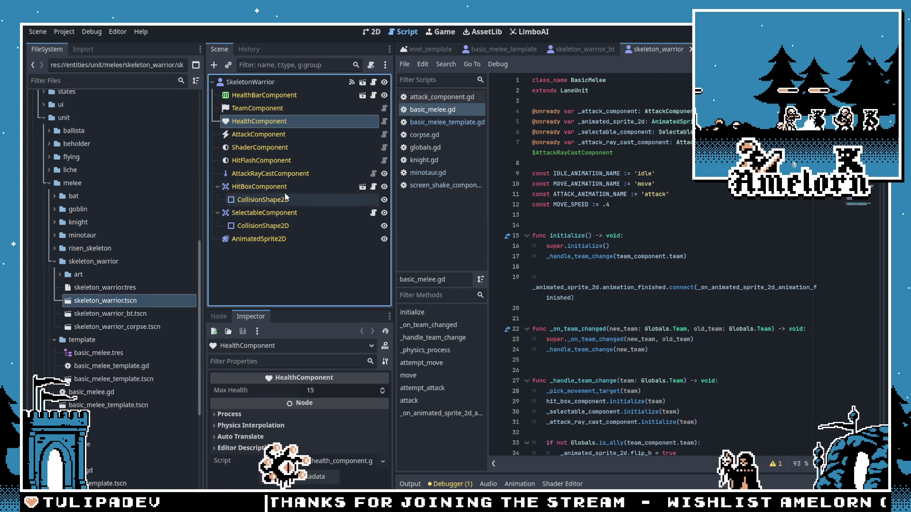
{"action": "left_click", "coordinate": [278, 134]}
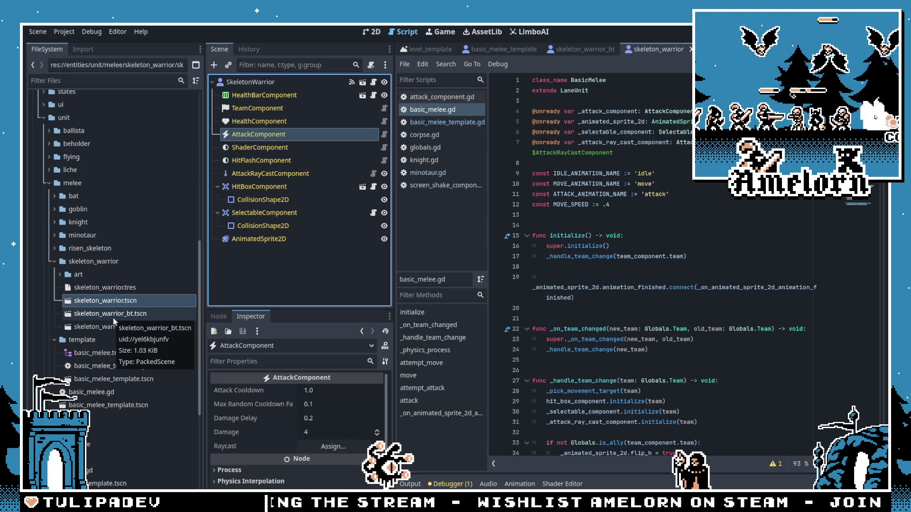
{"action": "double_click", "coordinate": [113, 317]}
{"action": "left_click", "coordinate": [260, 148]}
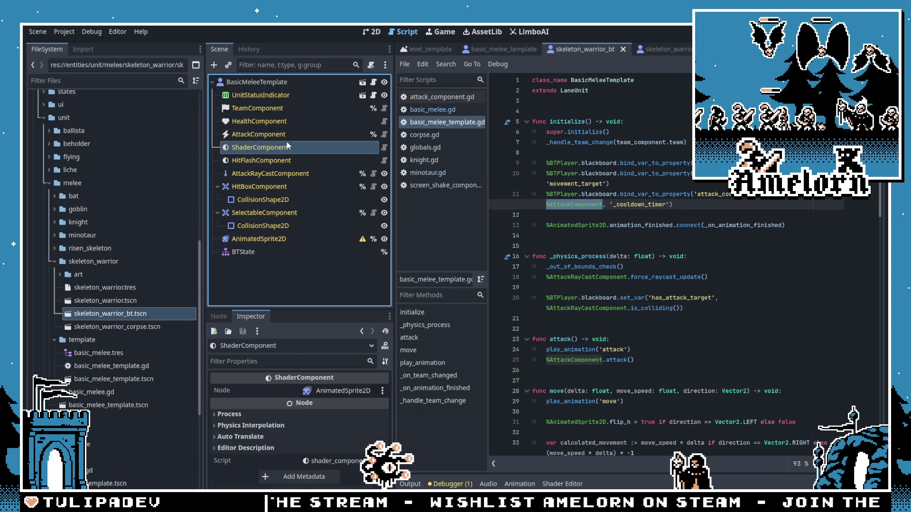
{"action": "left_click", "coordinate": [258, 134]}
{"action": "left_click", "coordinate": [327, 404]}
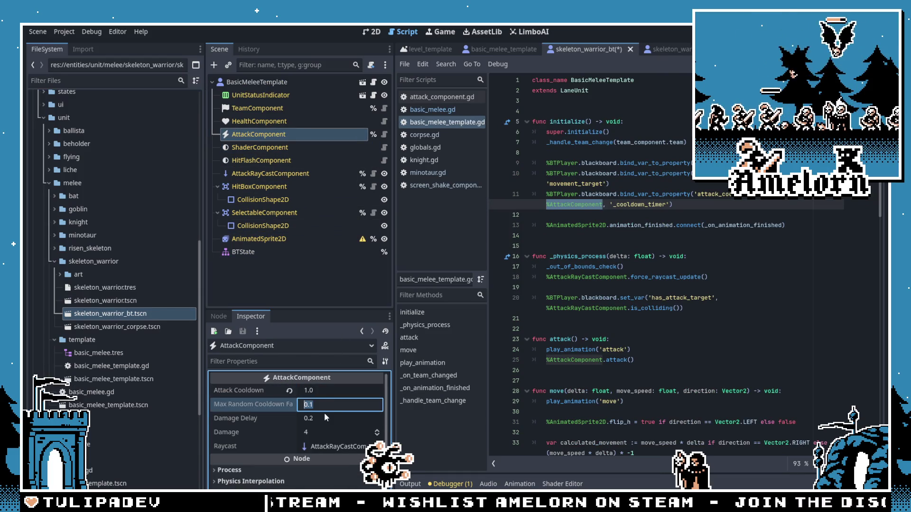
{"action": "left_click", "coordinate": [322, 434]}
{"action": "double_click", "coordinate": [106, 300]}
{"action": "left_click", "coordinate": [263, 173]}
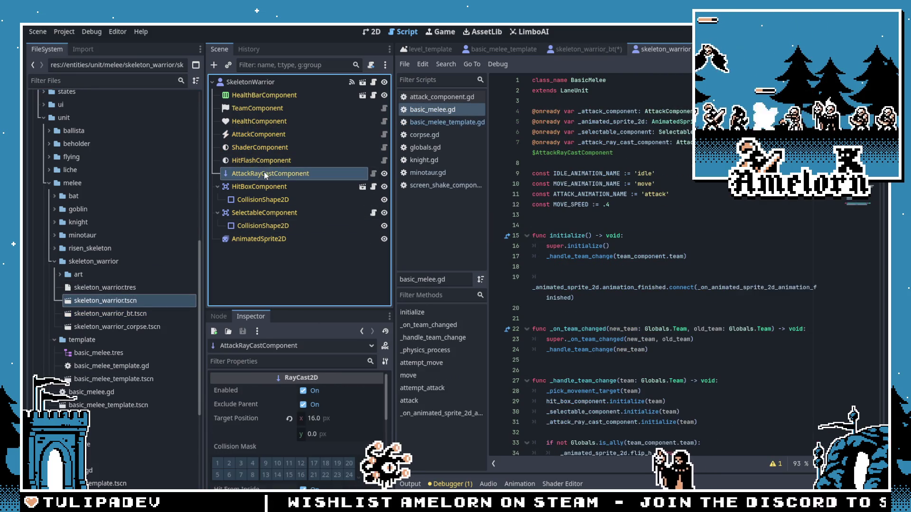
{"action": "double_click", "coordinate": [110, 314]}
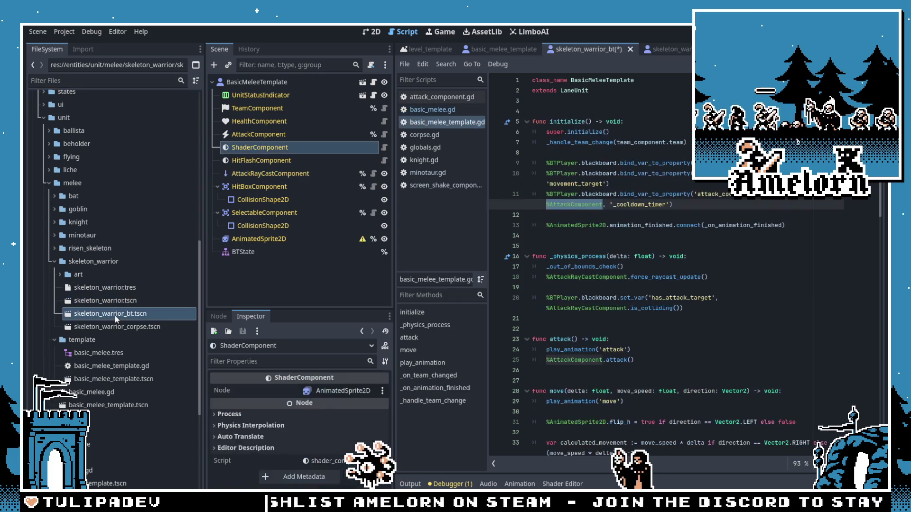
{"action": "left_click", "coordinate": [268, 172]}
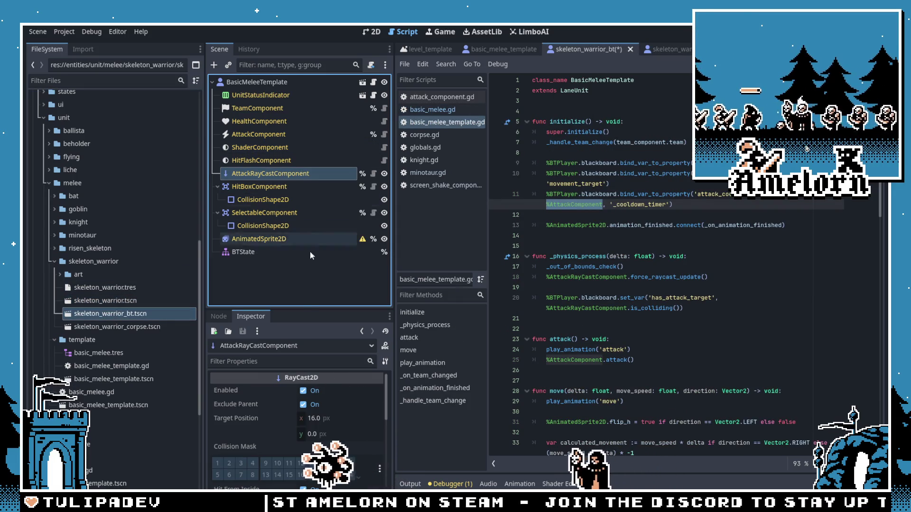
Step: Close the old skeleton_warrior scene and the BT scene, answering the save prompt
{"action": "left_click", "coordinate": [110, 301]}
{"action": "double_click", "coordinate": [109, 296]}
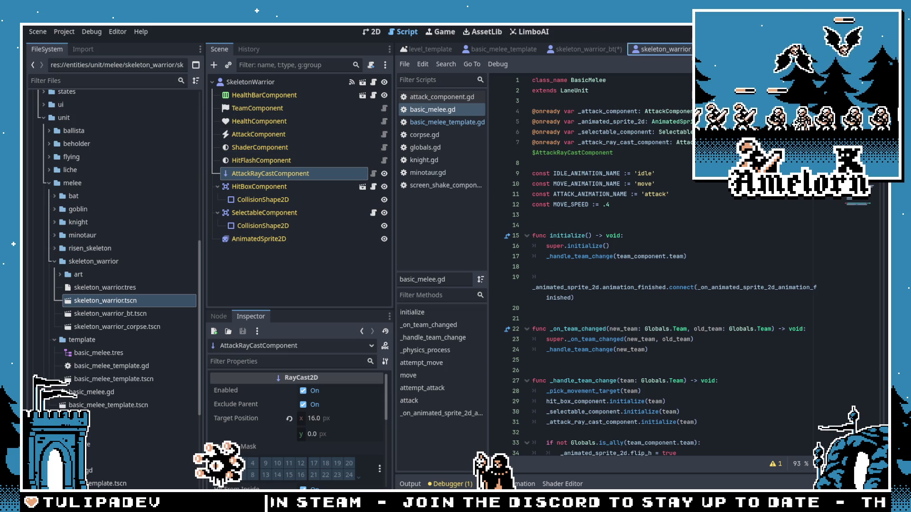
{"action": "middle_click", "coordinate": [627, 52]}
{"action": "left_click", "coordinate": [627, 50]}
{"action": "key", "text": "Return"}
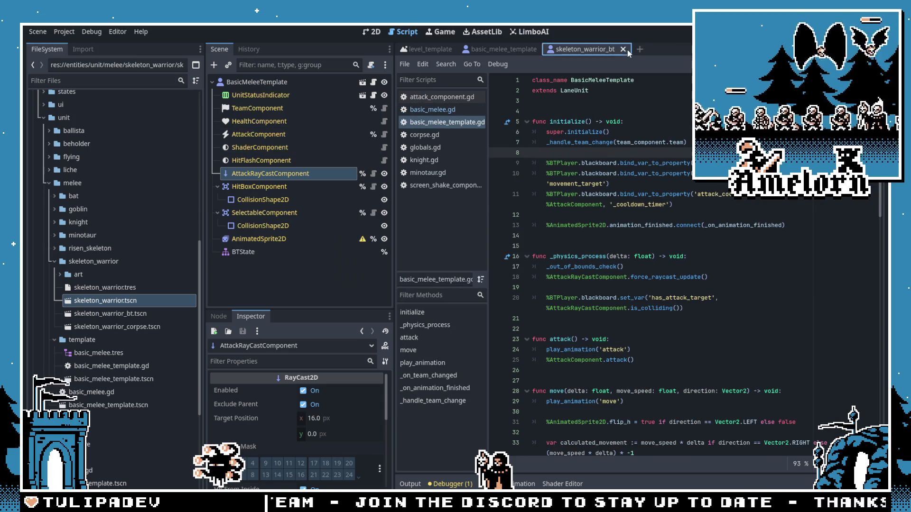
Step: Clear skeleton_warrior.tres's Scene reference and delete the old skeleton_warrior.tscn
{"action": "left_click", "coordinate": [146, 294]}
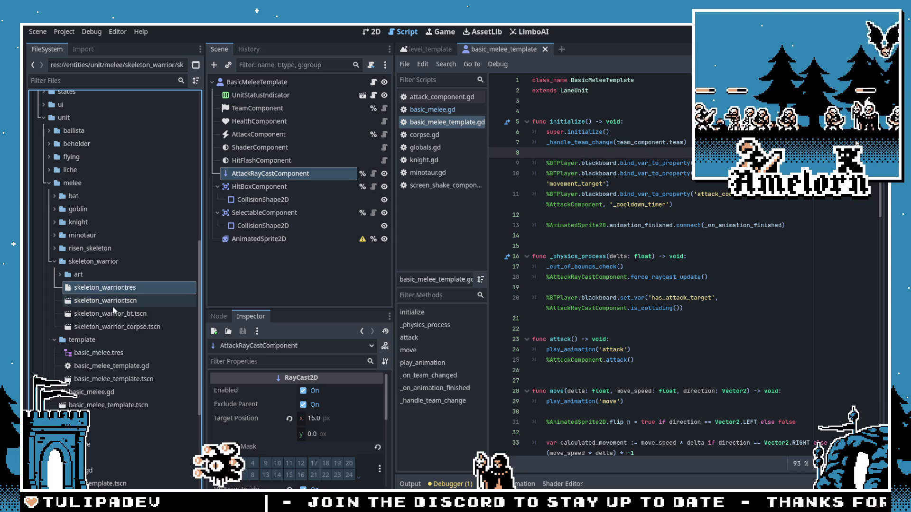
{"action": "left_click", "coordinate": [114, 288]}
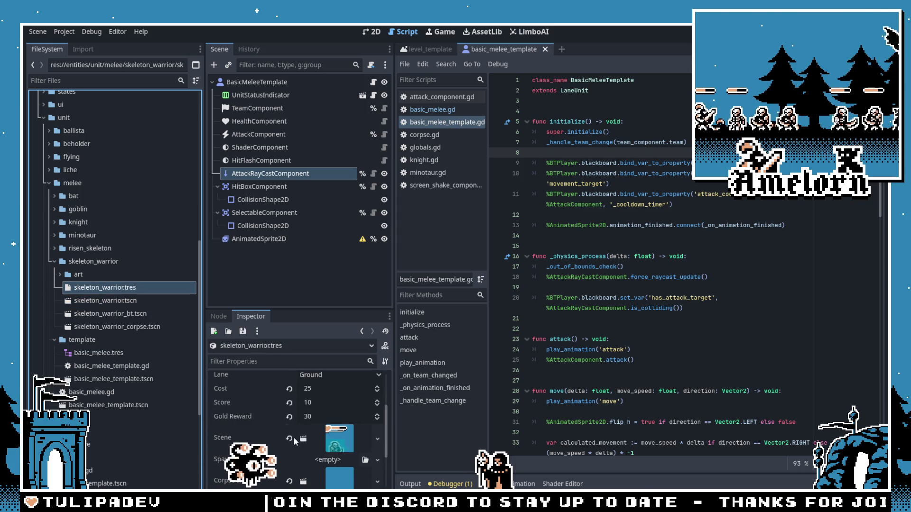
{"action": "left_click", "coordinate": [290, 439]}
{"action": "left_click", "coordinate": [121, 300]}
{"action": "key", "text": "Delete"}
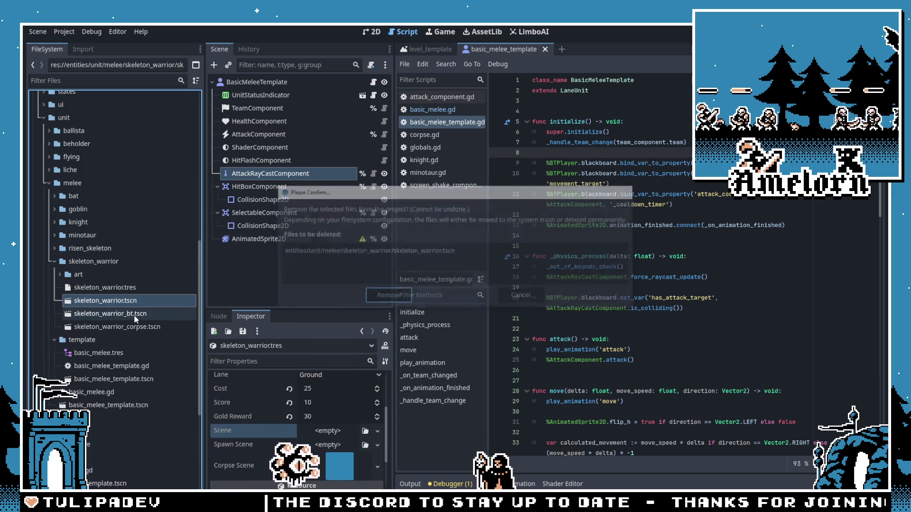
{"action": "key", "text": "Return"}
Step: Rename skeleton_warrior_bt.tscn to skeleton_warrior.tscn, assign it as the unit's Scene, and save
{"action": "left_click", "coordinate": [136, 300]}
{"action": "key", "text": "F2"}
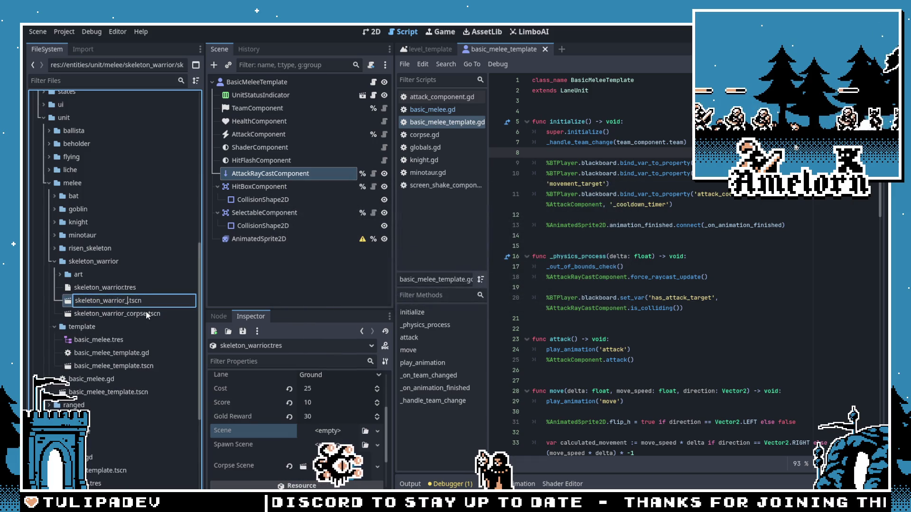
{"action": "key", "text": "BackSpace"}
{"action": "key", "text": "BackSpace"}
{"action": "key", "text": "BackSpace"}
{"action": "key", "text": "Return"}
{"action": "left_click_drag", "start_coordinate": [194, 343], "coordinate": [327, 430]}
{"action": "key", "text": "ctrl+s"}
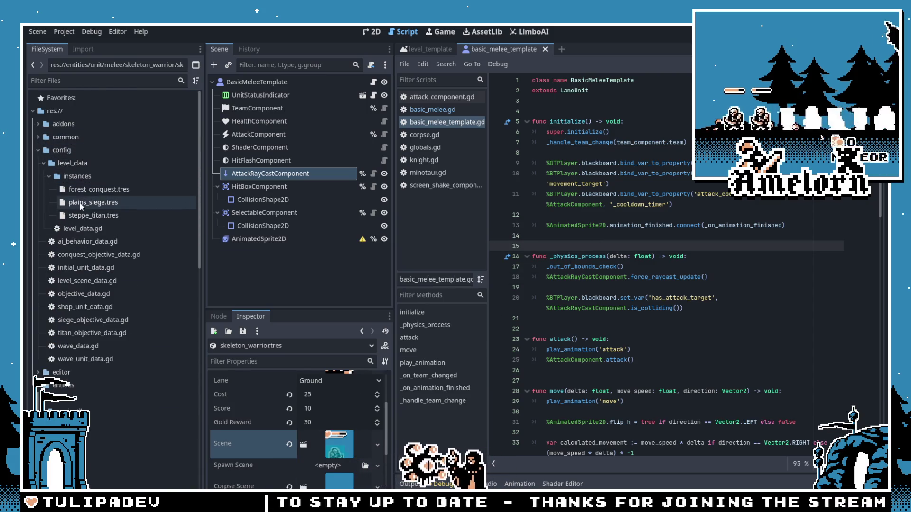
Step: Add a new Skeleton Warrior entry to the shop units in forest_conquest.tres
{"action": "left_click", "coordinate": [109, 189]}
{"action": "scroll", "coordinate": [274, 415], "scroll_direction": "down", "scroll_amount": 3}
{"action": "scroll", "coordinate": [285, 426], "scroll_direction": "up", "scroll_amount": 3}
{"action": "left_click", "coordinate": [302, 432]}
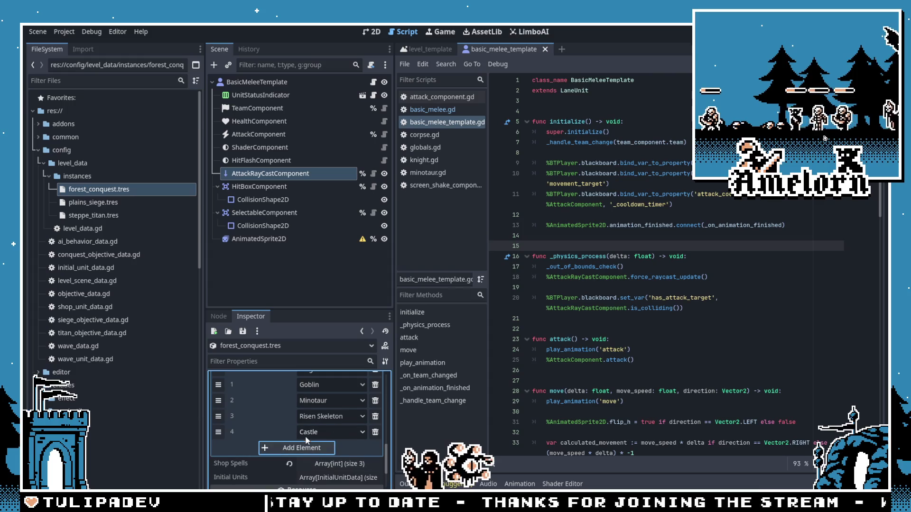
{"action": "left_click", "coordinate": [327, 431]}
{"action": "left_click", "coordinate": [337, 376]}
{"action": "left_click", "coordinate": [626, 267]}
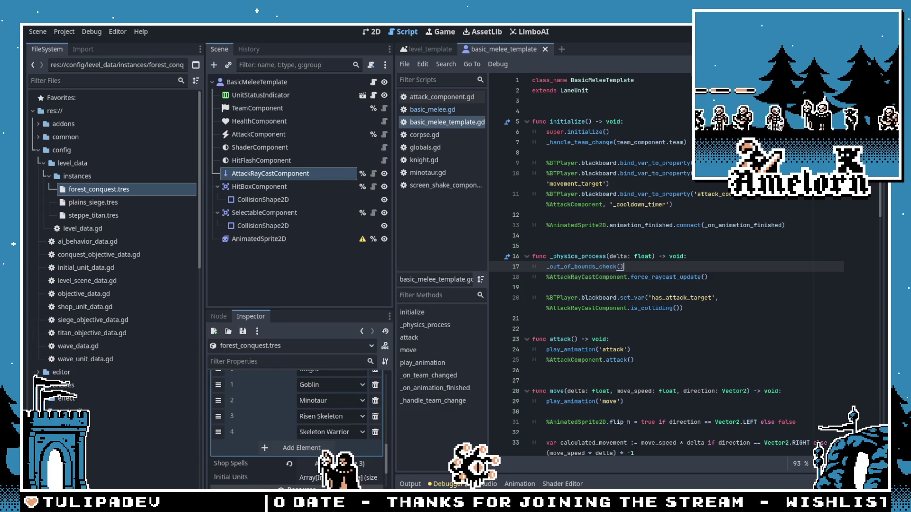
Step: Test-run Forest Conquest, buy a unit, and stop the session after the blackboard null error
{"action": "key", "text": "F5"}
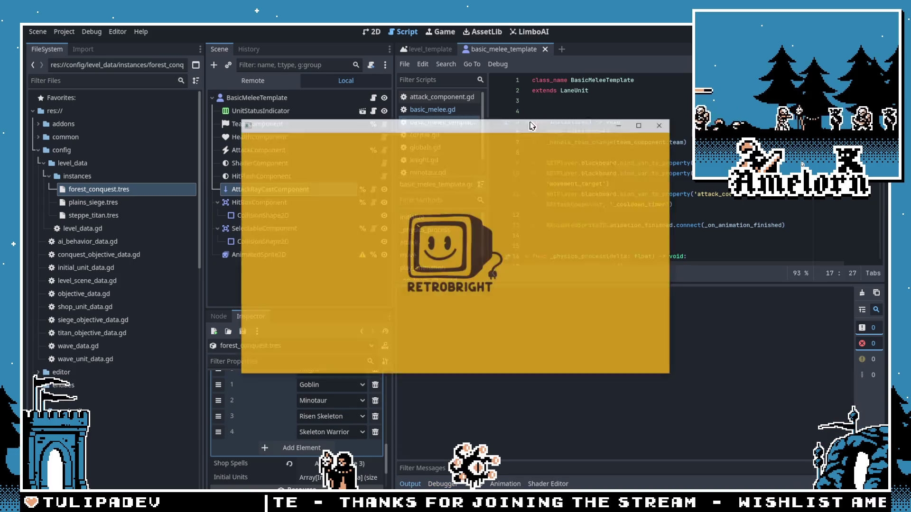
{"action": "left_click", "coordinate": [466, 248]}
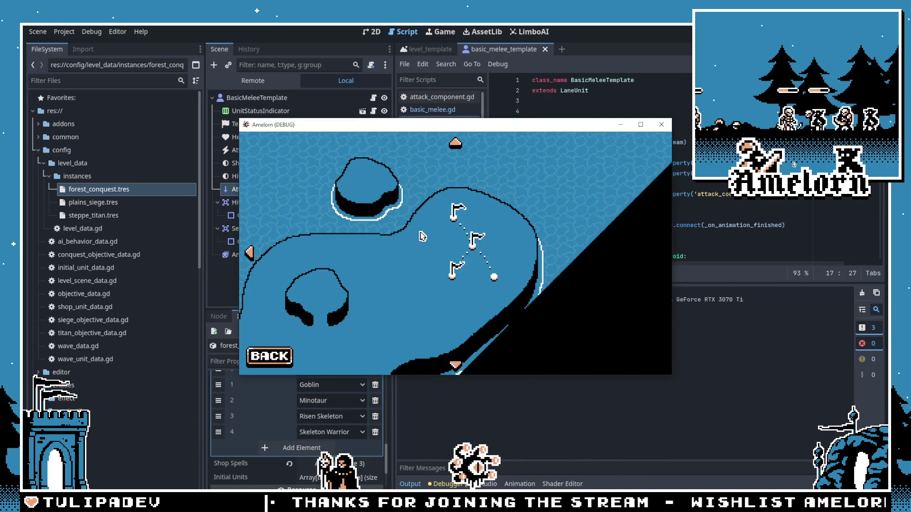
{"action": "left_click", "coordinate": [477, 247]}
{"action": "left_click", "coordinate": [411, 294]}
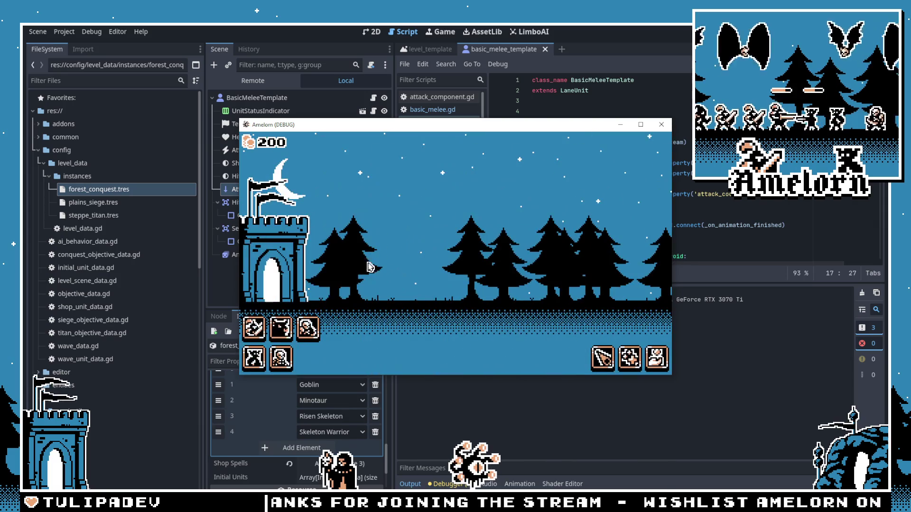
{"action": "left_click", "coordinate": [294, 336]}
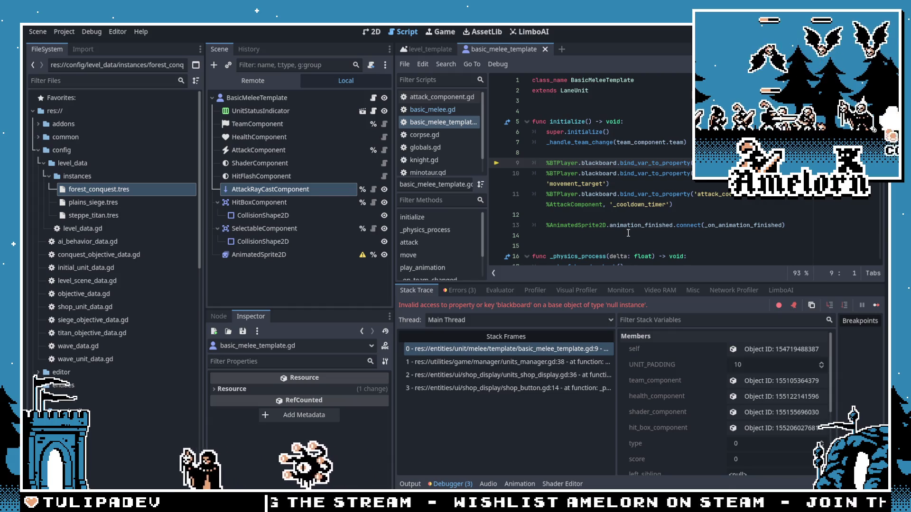
{"action": "key", "text": "F8"}
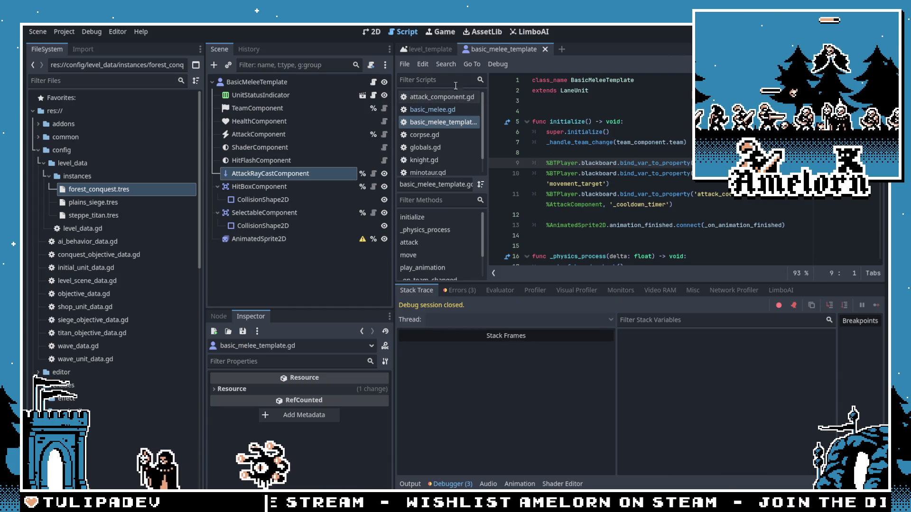
Step: Delete the BTState node from skeleton_warrior.tscn and add a BTPlayer under the BasicMeleeTemplate root
{"action": "scroll", "coordinate": [134, 259], "scroll_direction": "down", "scroll_amount": 10}
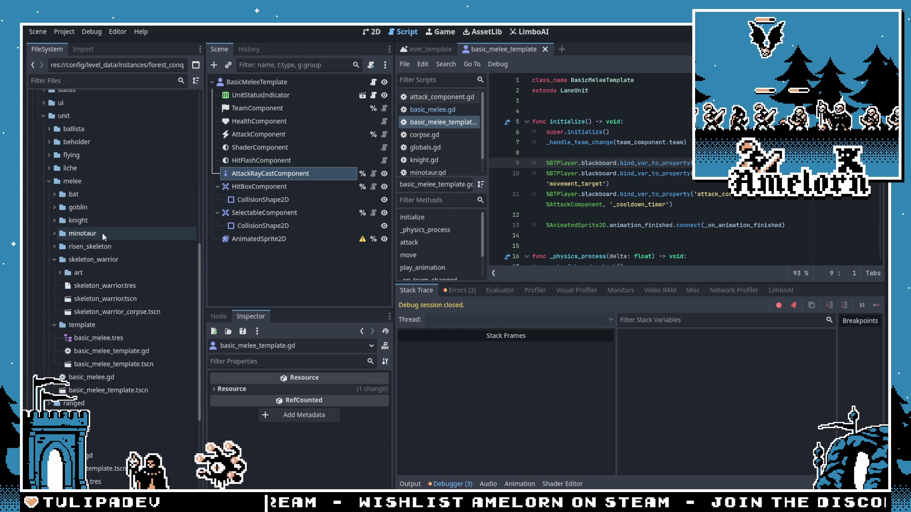
{"action": "double_click", "coordinate": [97, 298]}
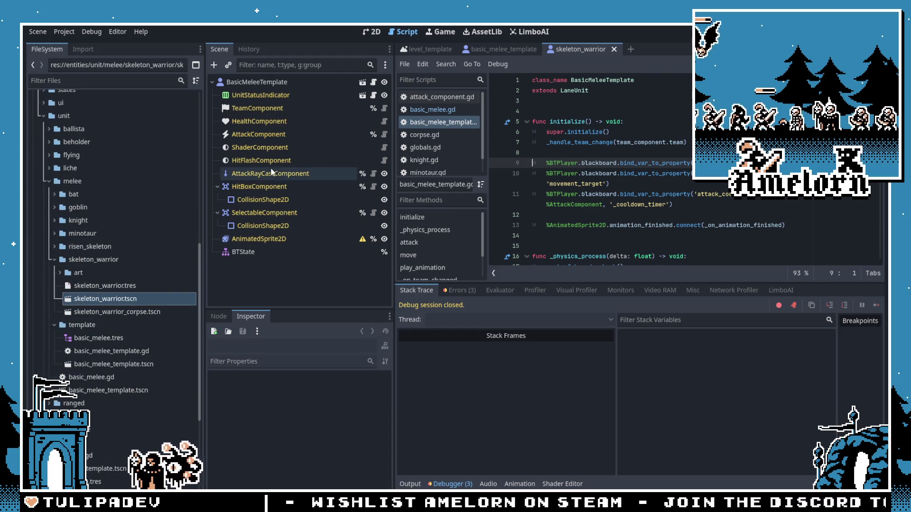
{"action": "left_click", "coordinate": [313, 252]}
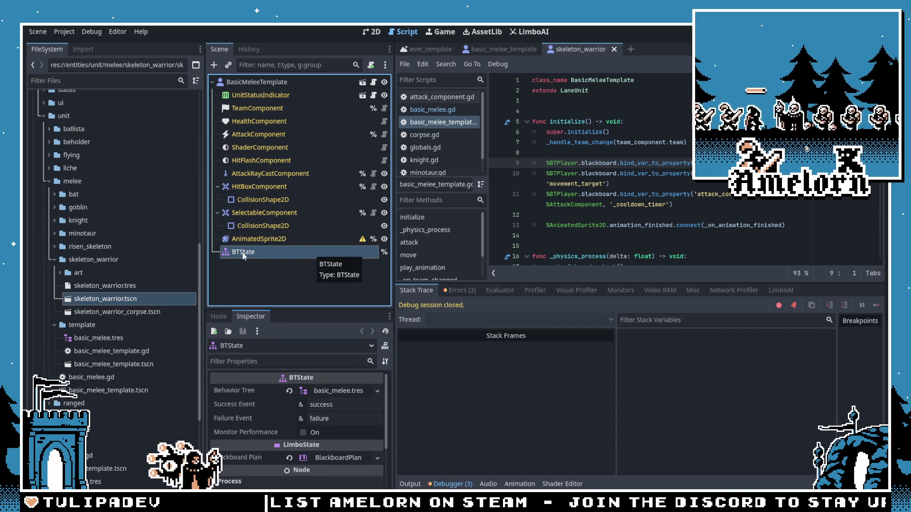
{"action": "key", "text": "Delete"}
{"action": "left_click", "coordinate": [262, 84]}
{"action": "key", "text": "ctrl+a"}
{"action": "key", "text": "Up"}
{"action": "key", "text": "Up"}
{"action": "key", "text": "Return"}
Step: Assign basic_melee.tres to the BTPlayer and run the game again
{"action": "mouse_move", "coordinate": [98, 338]}
{"action": "left_mouse_down"}
{"action": "mouse_move", "coordinate": [213, 375]}
{"action": "mouse_move", "coordinate": [327, 390]}
{"action": "left_mouse_up"}
{"action": "right_click", "coordinate": [313, 257]}
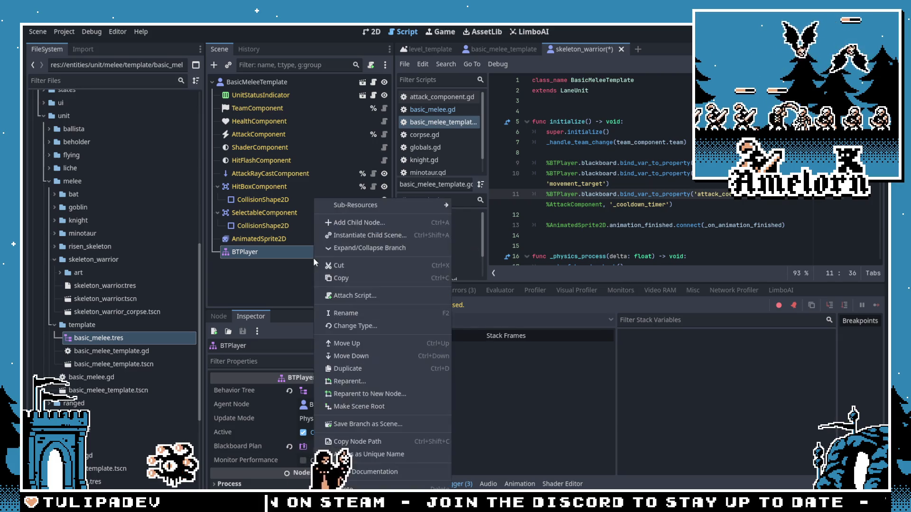
{"action": "left_click", "coordinate": [365, 440]}
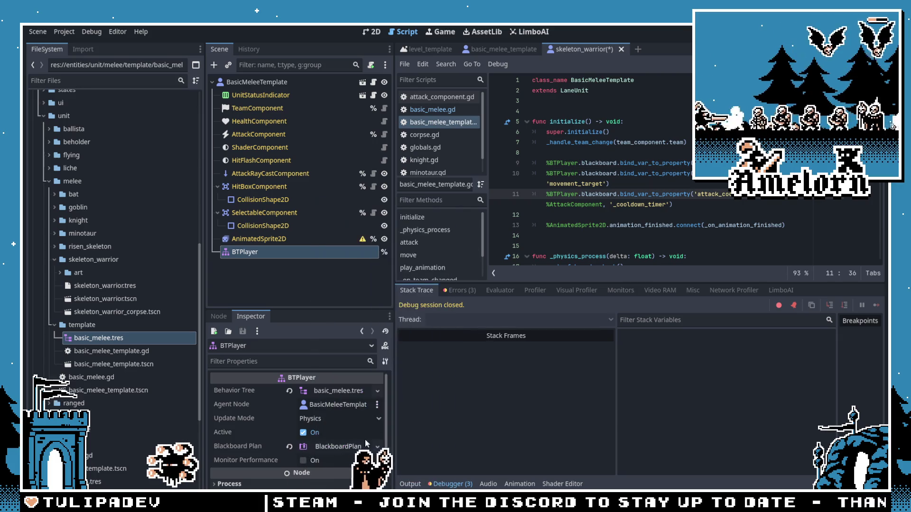
{"action": "left_click", "coordinate": [637, 184]}
{"action": "key", "text": "F5"}
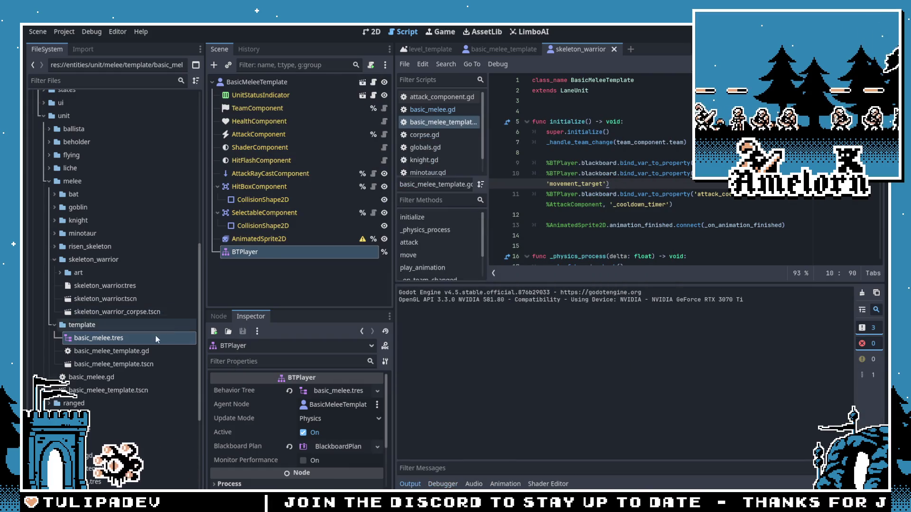
Step: Undo the BTPlayer changes and add a fresh, empty BTPlayer under the root instead
{"action": "left_click", "coordinate": [96, 289]}
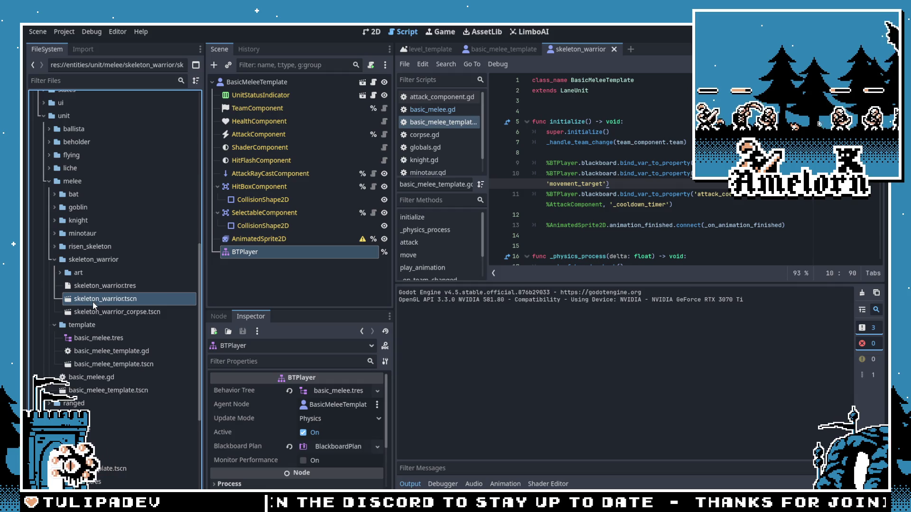
{"action": "key", "text": "ctrl+z"}
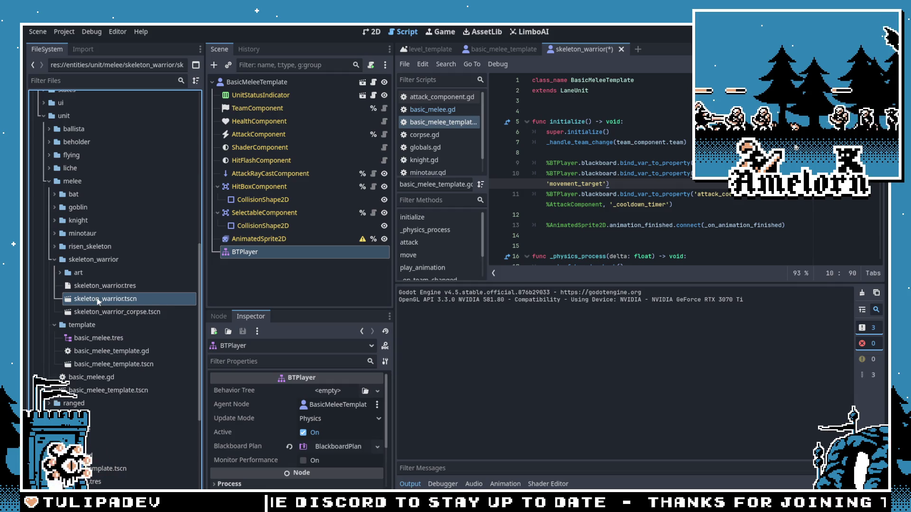
{"action": "key", "text": "ctrl+z"}
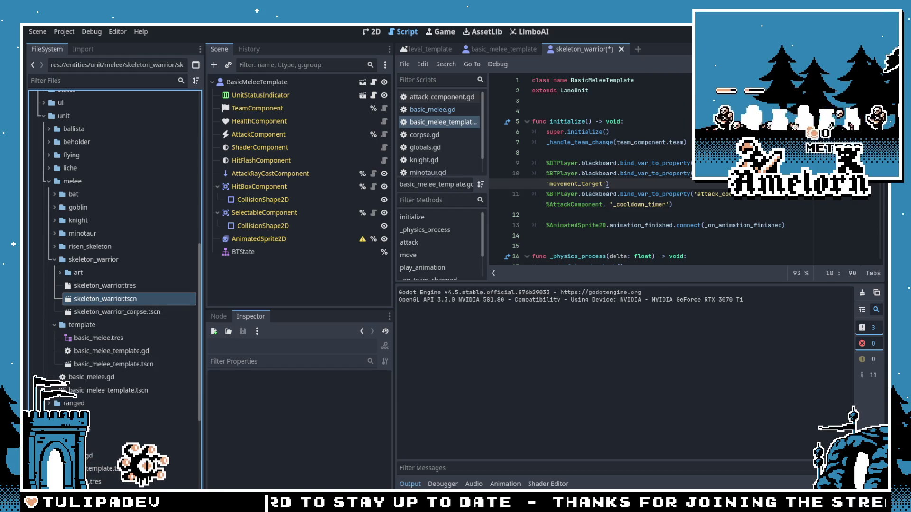
{"action": "left_click", "coordinate": [241, 256]}
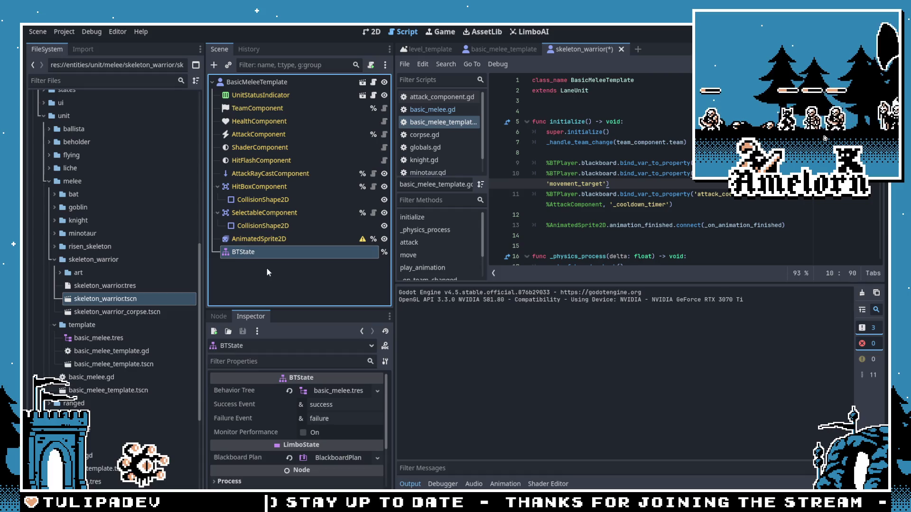
{"action": "key", "text": "ctrl+z"}
{"action": "left_click", "coordinate": [252, 83]}
{"action": "key", "text": "ctrl+a"}
{"action": "type", "text": "bt"}
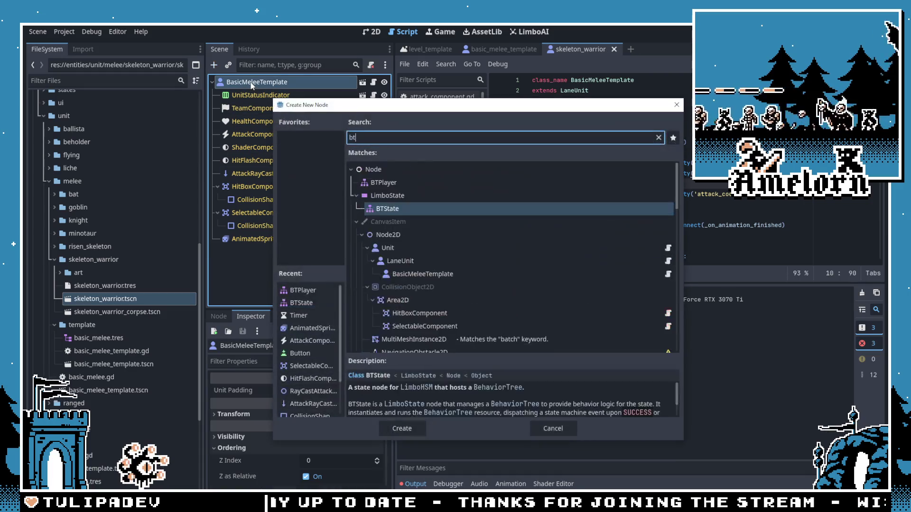
{"action": "type", "text": "pl"}
{"action": "double_click", "coordinate": [388, 185]}
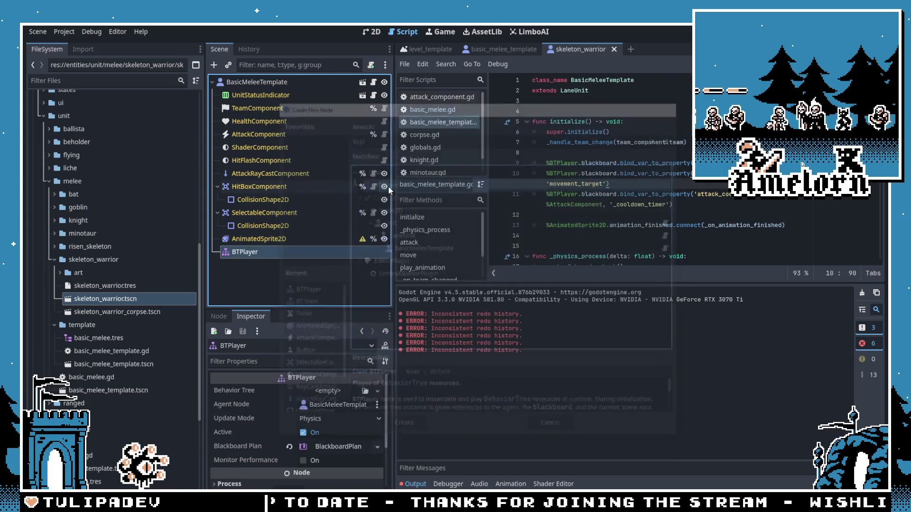
{"action": "left_click", "coordinate": [244, 281]}
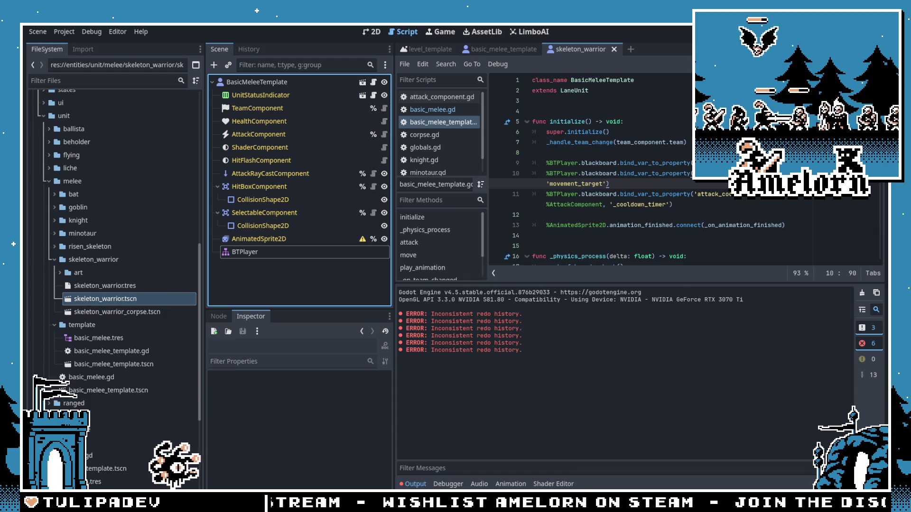
Step: Close the template-based scene and reopen the original skeleton_warrior.tscn in the 2D view
{"action": "left_click", "coordinate": [613, 49]}
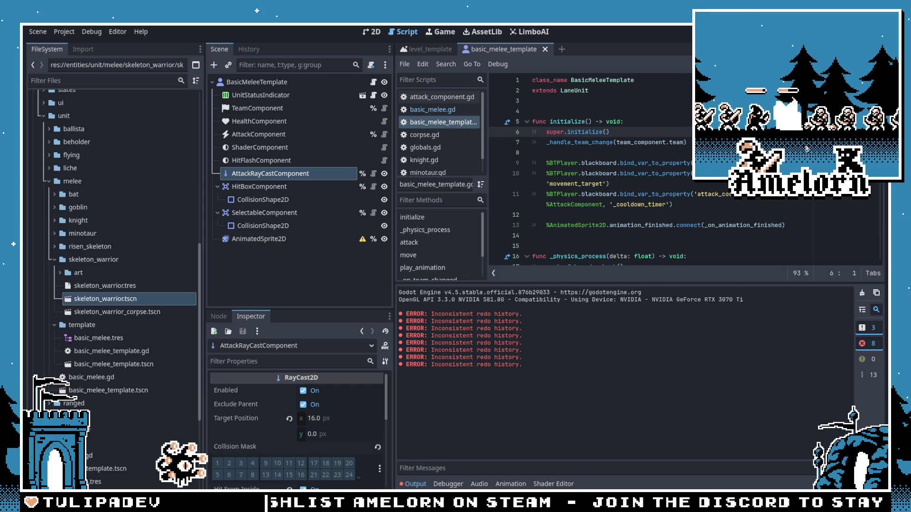
{"action": "double_click", "coordinate": [114, 298]}
{"action": "left_click", "coordinate": [263, 240]}
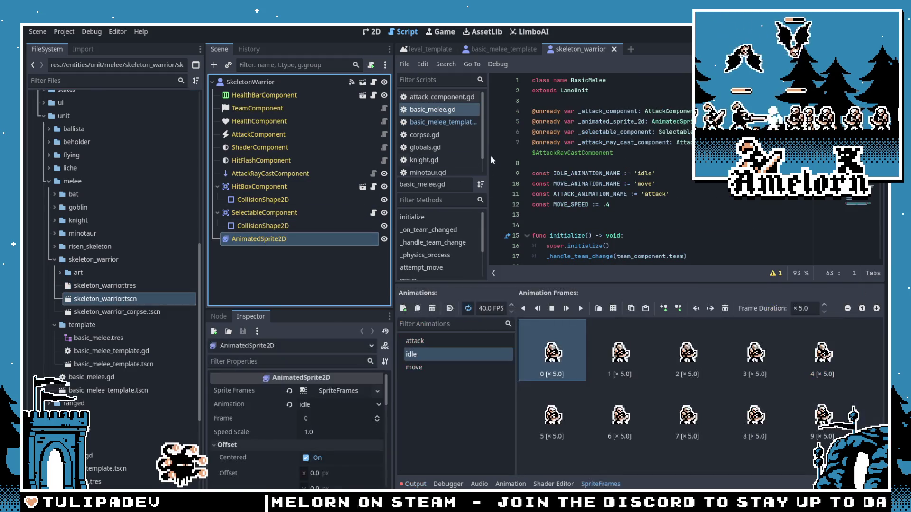
{"action": "key", "text": "ctrl+F1"}
Step: Empty the Scene field of skeleton_warrior.tres
{"action": "scroll", "coordinate": [575, 231], "scroll_direction": "down", "scroll_amount": 5}
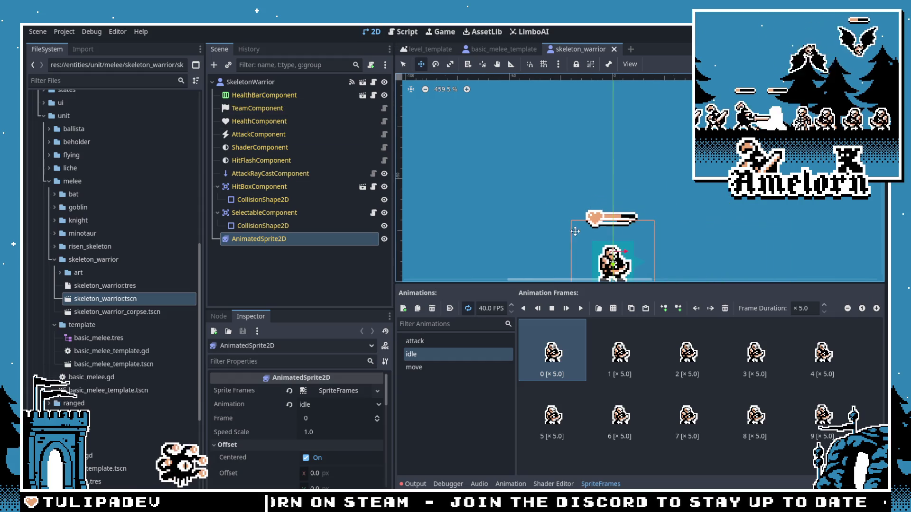
{"action": "scroll", "coordinate": [138, 284], "scroll_direction": "down", "scroll_amount": 4}
{"action": "left_click", "coordinate": [104, 186]}
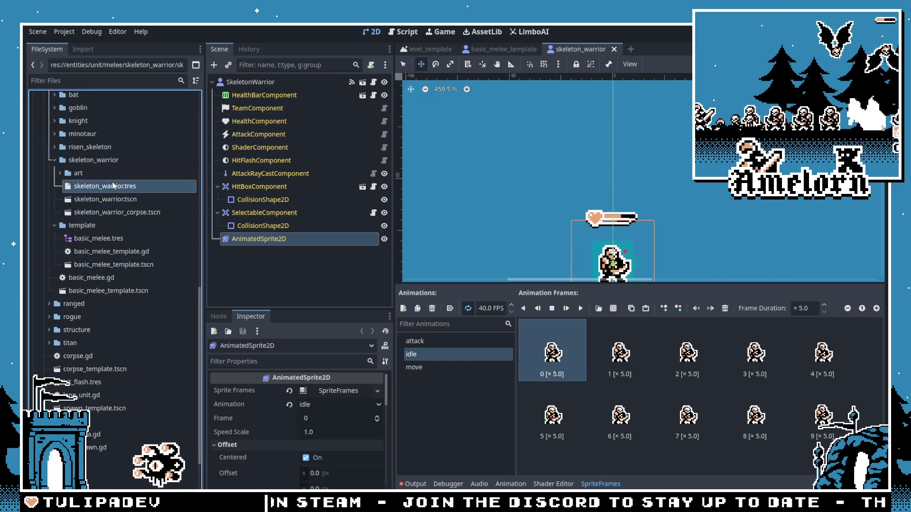
{"action": "left_click", "coordinate": [289, 443]}
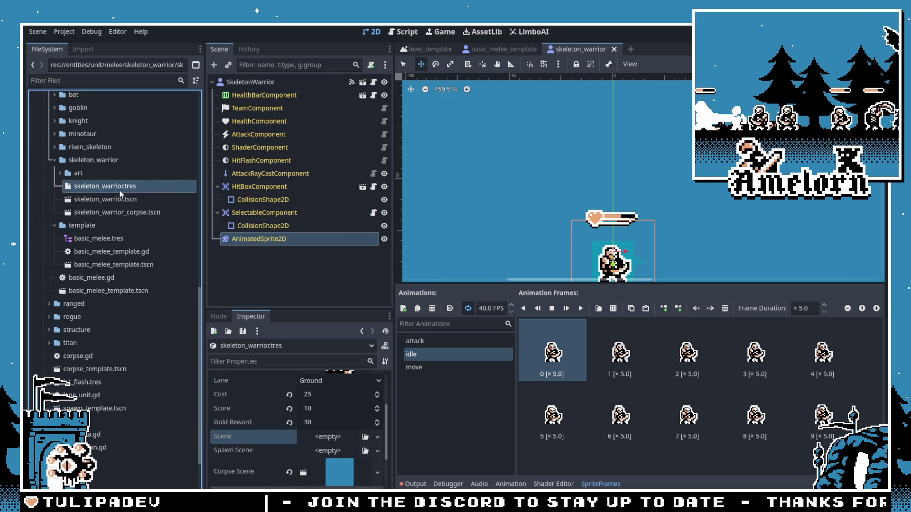
{"action": "left_click", "coordinate": [111, 200]}
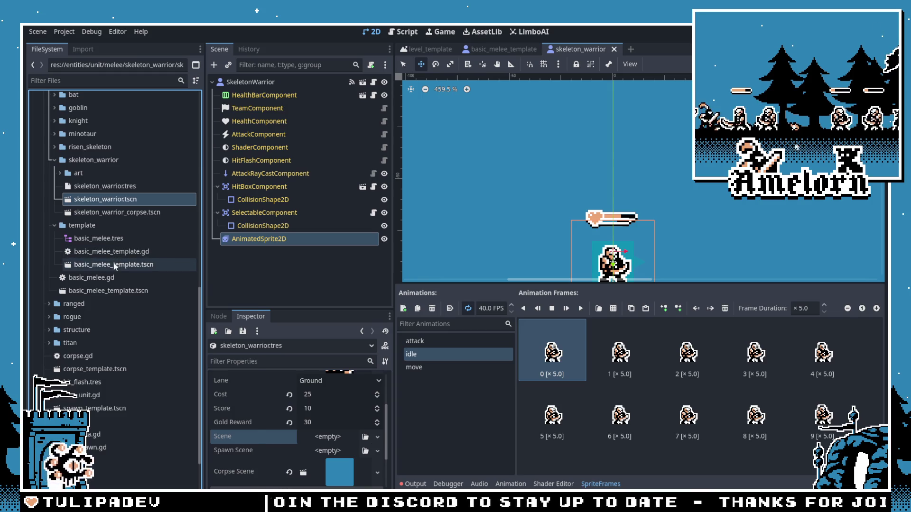
Step: Create a scene inheriting basic_melee_template.tscn and save it as skeleton_warrior_bt.tscn
{"action": "right_click", "coordinate": [114, 264]}
{"action": "left_click", "coordinate": [232, 259]}
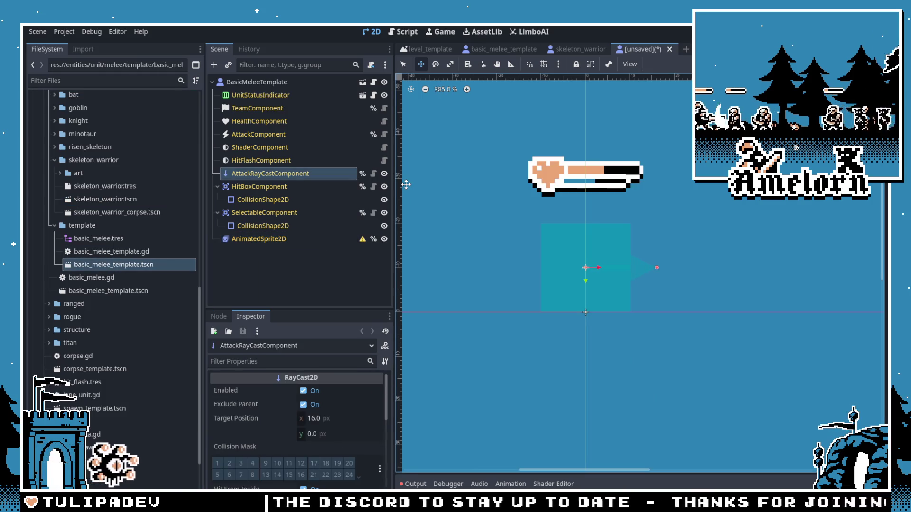
{"action": "key", "text": "ctrl+s"}
{"action": "left_click", "coordinate": [351, 164]}
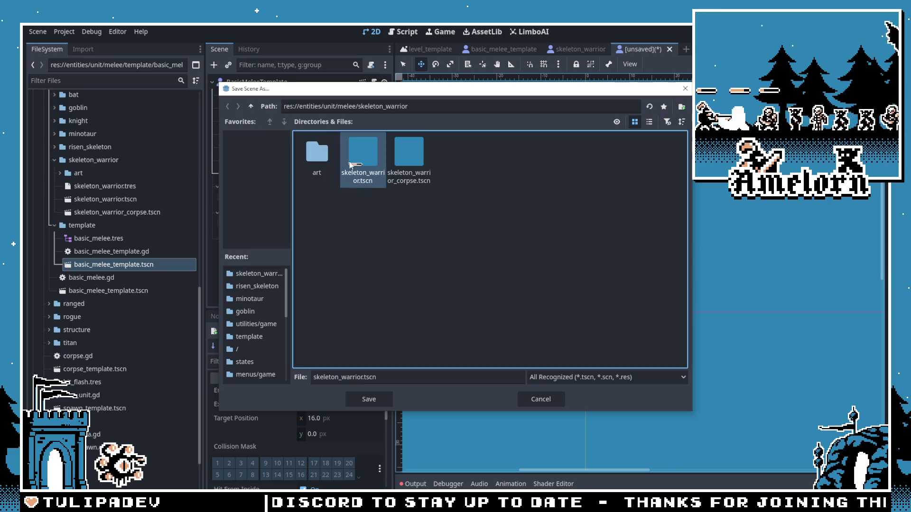
{"action": "left_click", "coordinate": [365, 377]}
{"action": "type", "text": "_bt"}
{"action": "key", "text": "Return"}
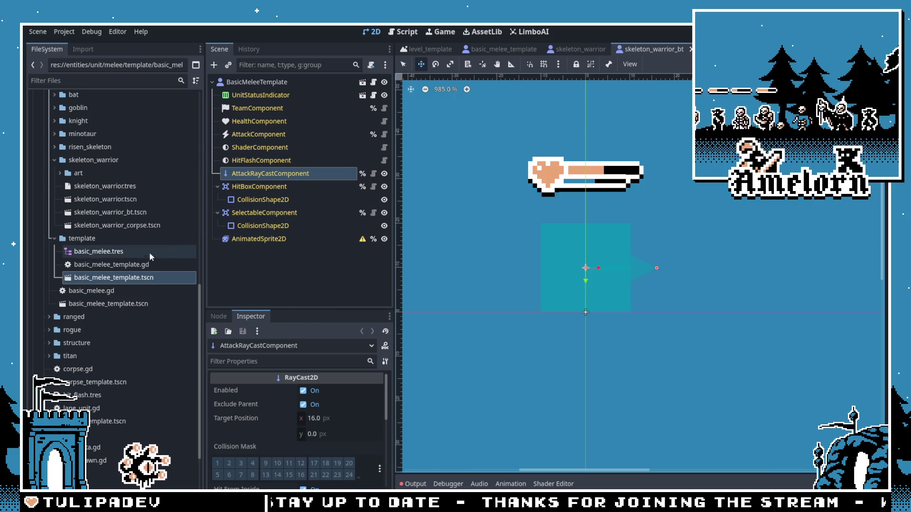
Step: Copy the skeleton's SpriteFrames into skeleton_warrior_bt's AnimatedSprite2D, raise the sprite 15 px, and save
{"action": "double_click", "coordinate": [116, 204]}
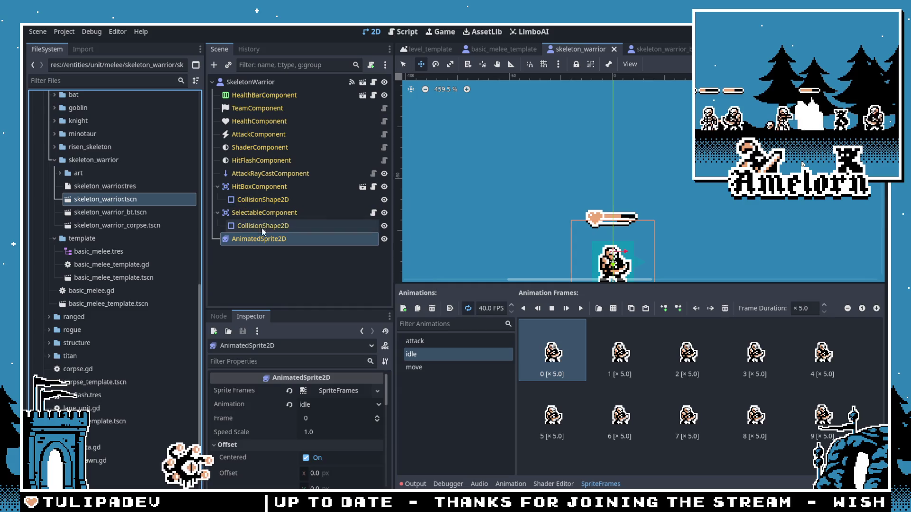
{"action": "right_click", "coordinate": [340, 395]}
{"action": "left_click", "coordinate": [362, 466]}
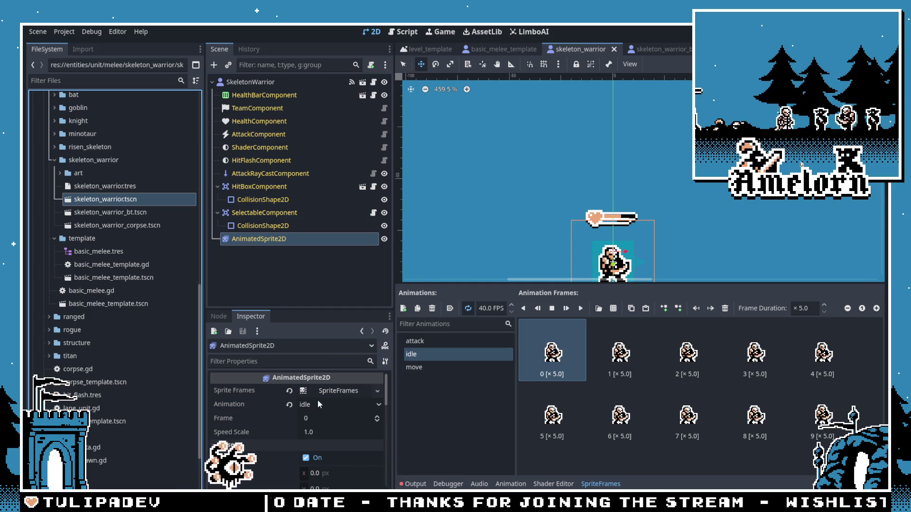
{"action": "double_click", "coordinate": [110, 212]}
{"action": "left_click", "coordinate": [259, 239]}
{"action": "left_click", "coordinate": [332, 395]}
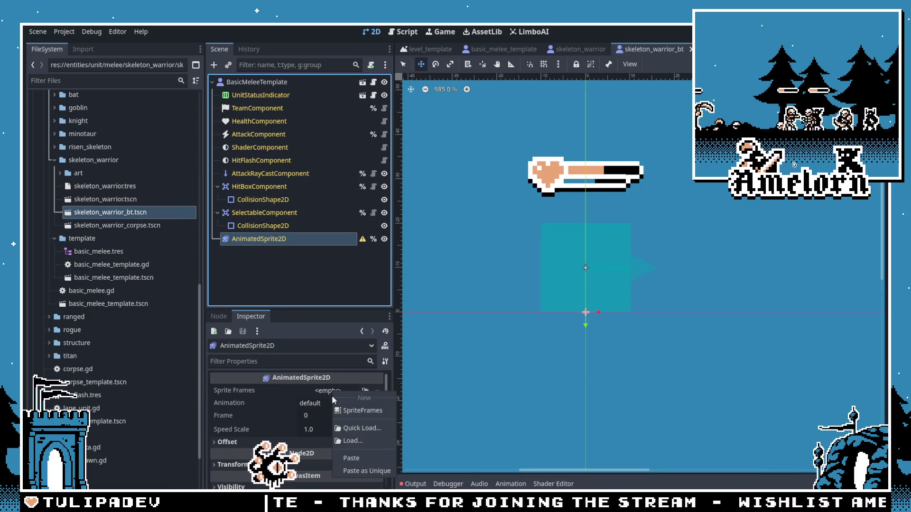
{"action": "left_click", "coordinate": [351, 458]}
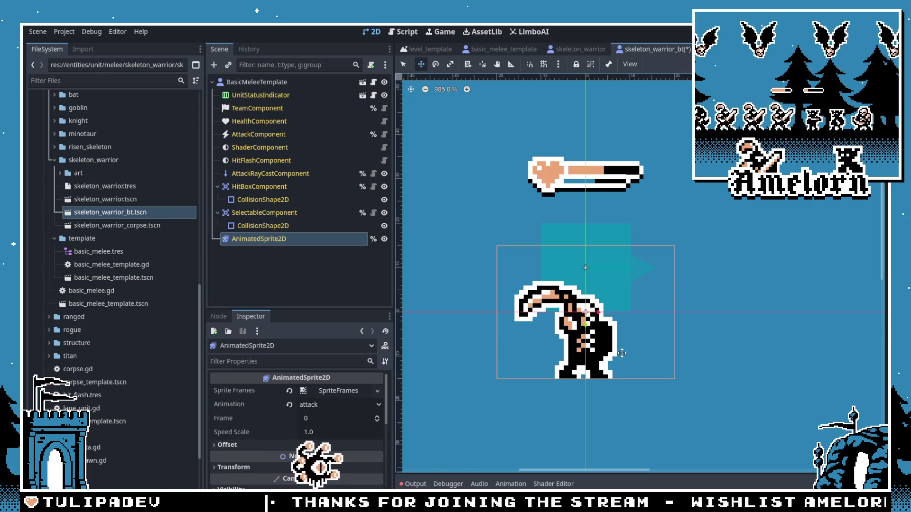
{"action": "left_click_drag", "start_coordinate": [624, 354], "coordinate": [625, 285]}
{"action": "key", "text": "ctrl+s"}
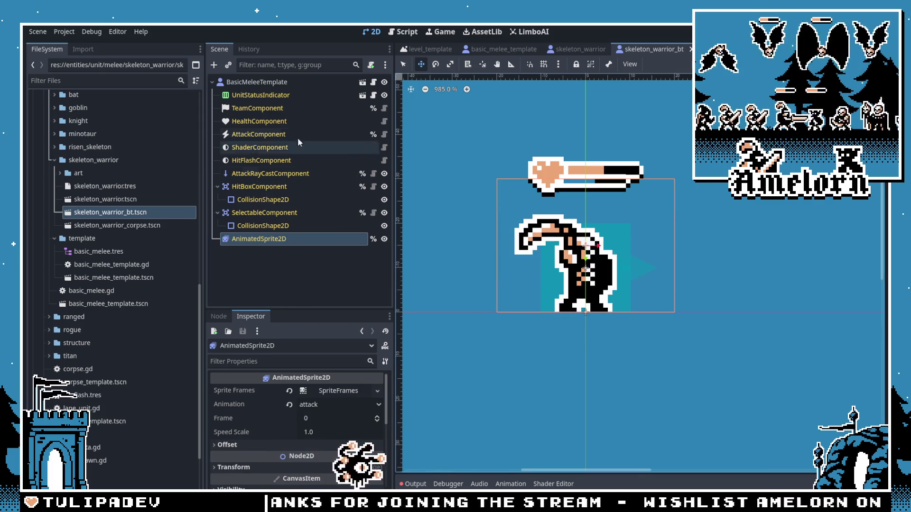
Step: Add a uniquely named BTPlayer under the root running basic_melee.tres, and save
{"action": "left_click", "coordinate": [277, 82]}
{"action": "key", "text": "ctrl+a"}
{"action": "type", "text": "btpl"}
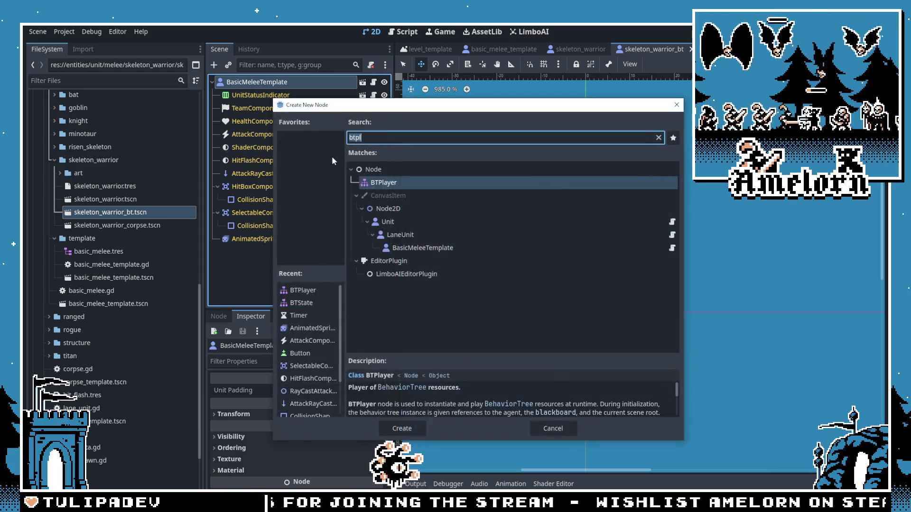
{"action": "double_click", "coordinate": [417, 184]}
{"action": "mouse_move", "coordinate": [98, 251]}
{"action": "left_mouse_down"}
{"action": "mouse_move", "coordinate": [123, 254]}
{"action": "mouse_move", "coordinate": [335, 390]}
{"action": "mouse_move", "coordinate": [327, 390]}
{"action": "left_mouse_up"}
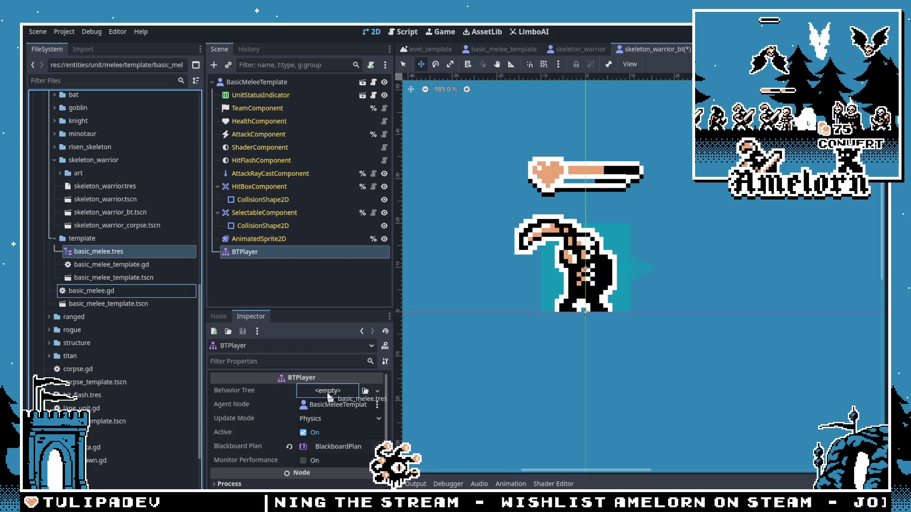
{"action": "right_click", "coordinate": [291, 250]}
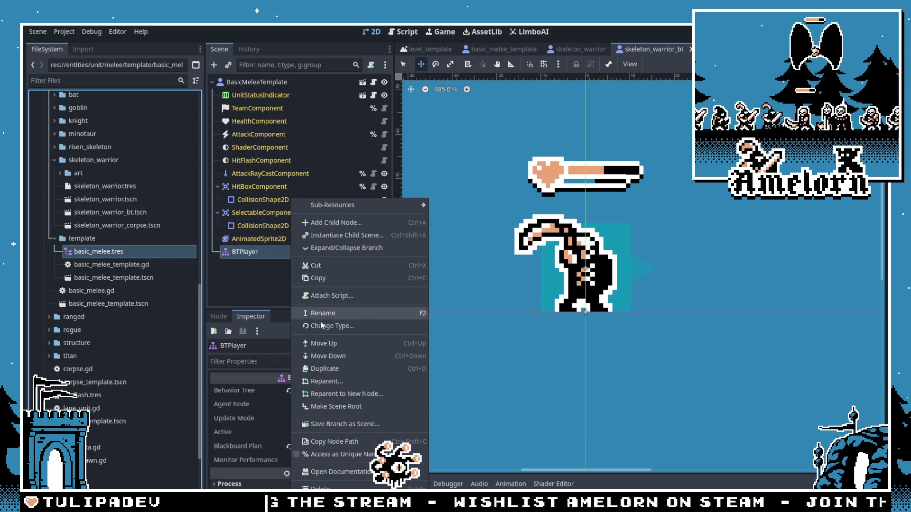
{"action": "left_click", "coordinate": [338, 453]}
{"action": "key", "text": "ctrl+s"}
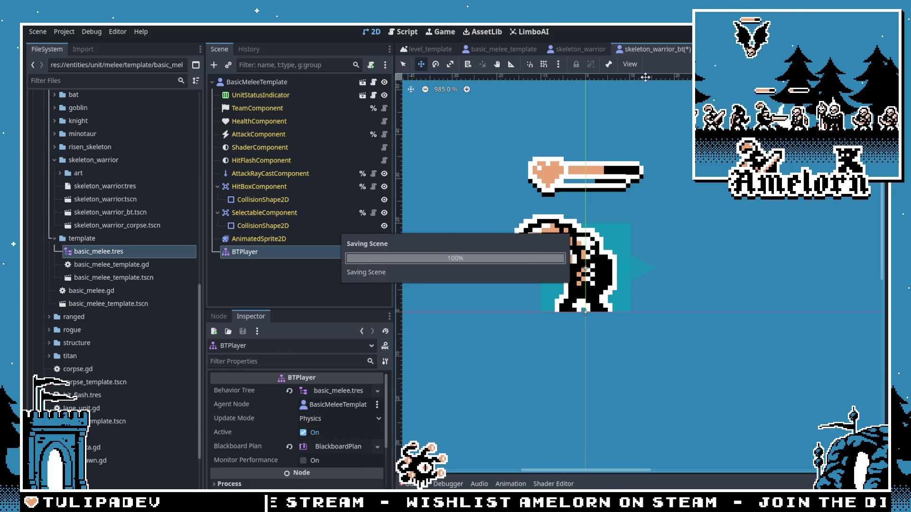
{"action": "left_click", "coordinate": [272, 119]}
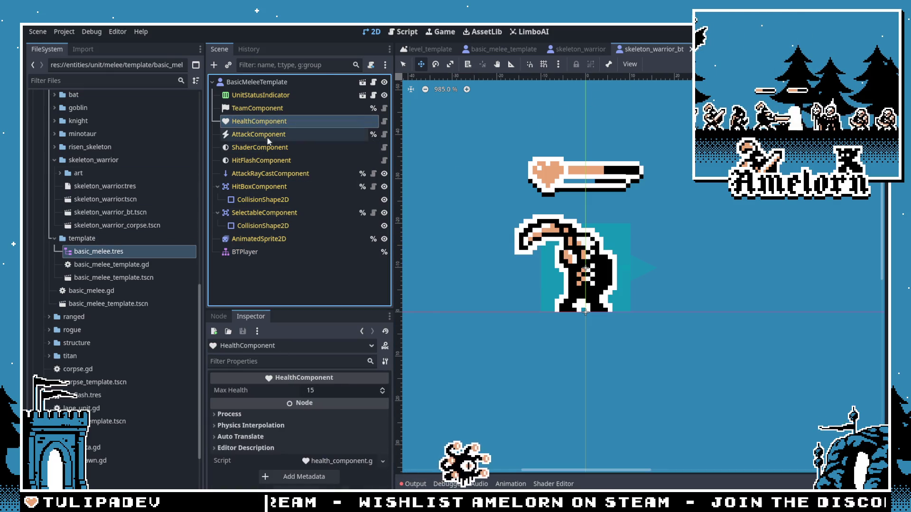
Step: Compare Health and Attack component settings between the BT and original skeleton warrior scenes
{"action": "left_click", "coordinate": [272, 139]}
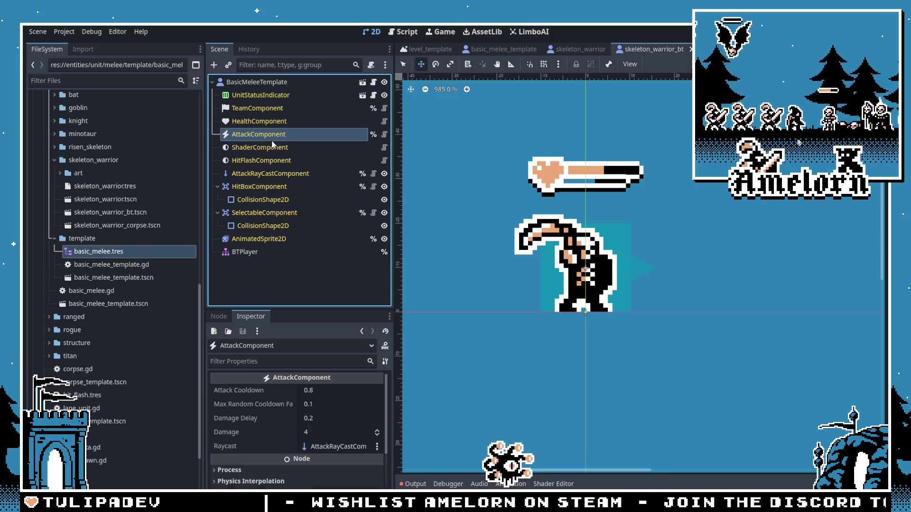
{"action": "left_click", "coordinate": [259, 121]}
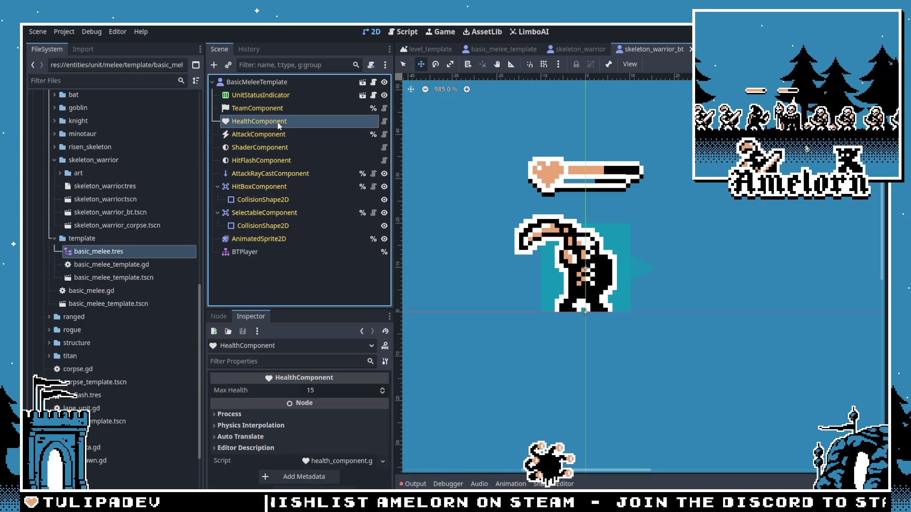
{"action": "double_click", "coordinate": [122, 199]}
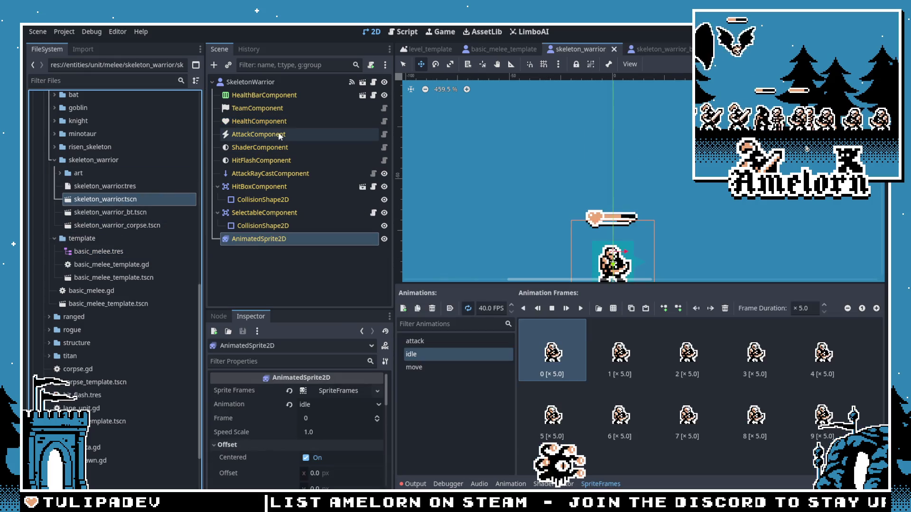
{"action": "left_click", "coordinate": [258, 121]}
{"action": "left_click", "coordinate": [271, 134]}
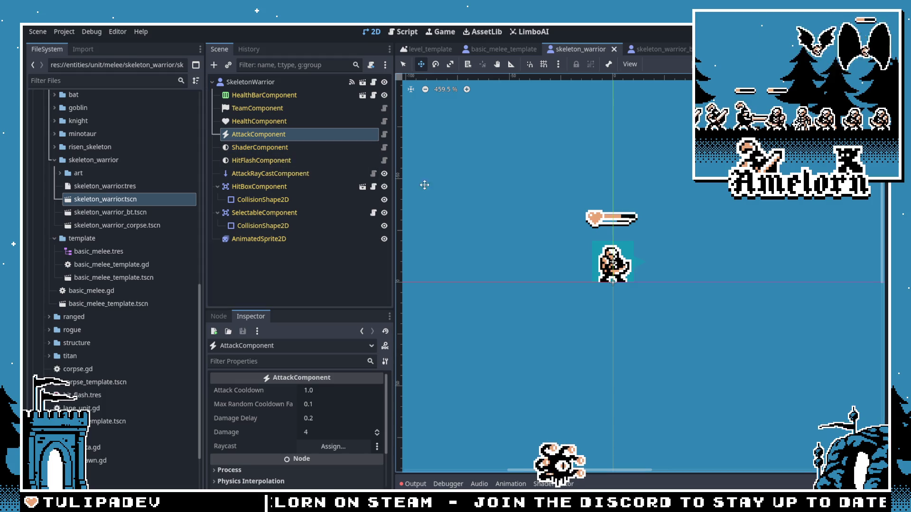
{"action": "left_click", "coordinate": [613, 49]}
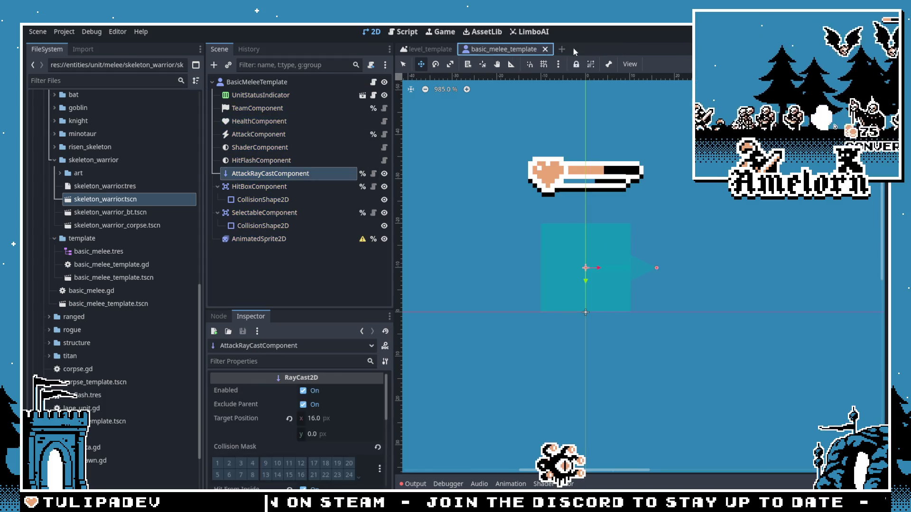
{"action": "left_click", "coordinate": [99, 213]}
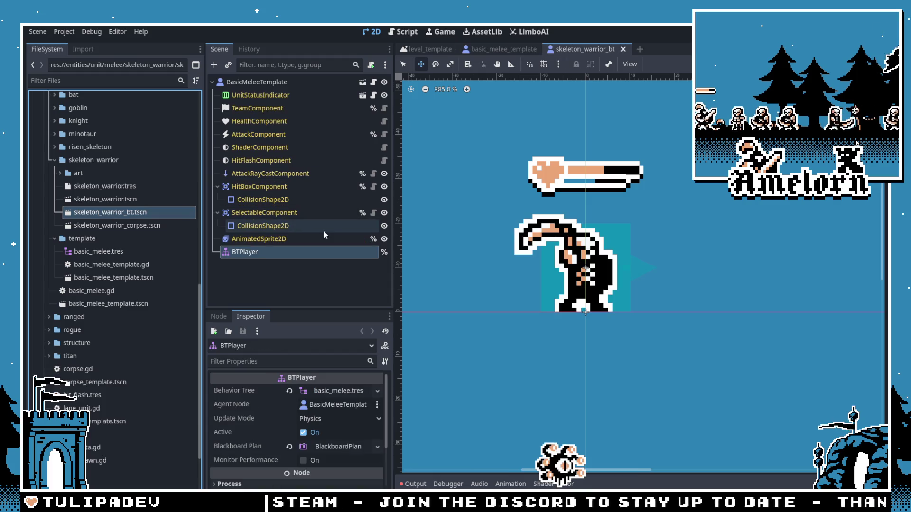
Step: Set the AnimatedSprite2D default animation to idle and save the BT scene
{"action": "left_click", "coordinate": [267, 238]}
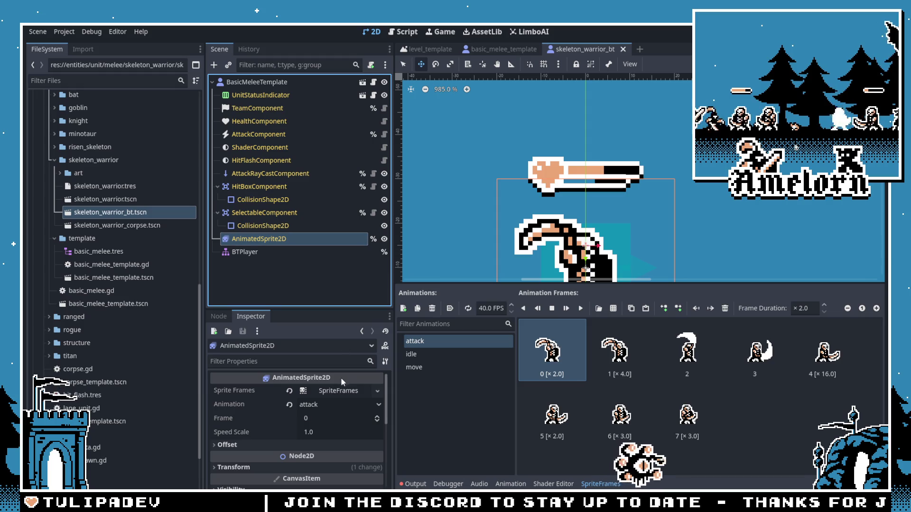
{"action": "left_click", "coordinate": [336, 404]}
{"action": "left_click", "coordinate": [329, 432]}
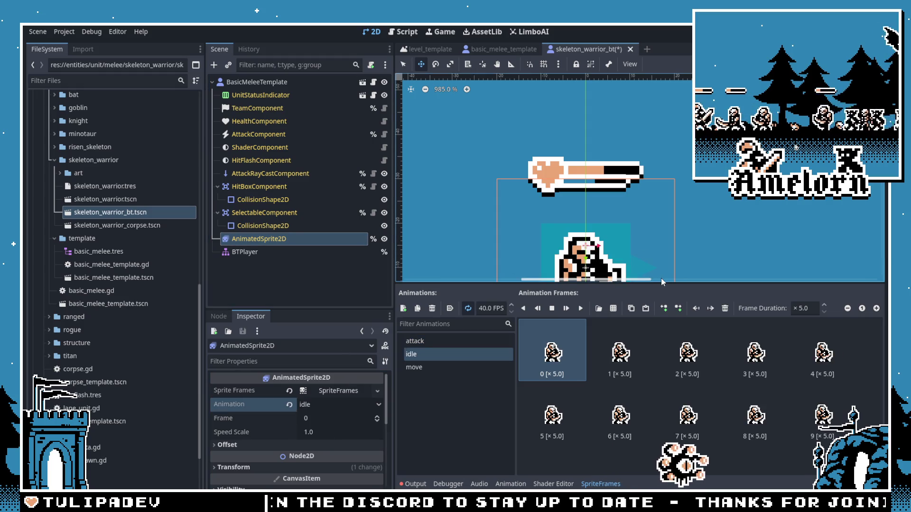
{"action": "key", "text": "ctrl+s"}
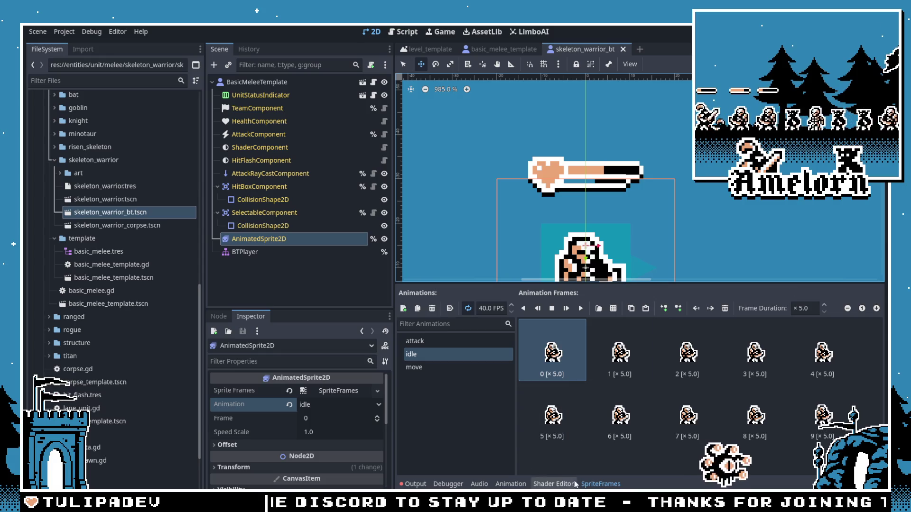
{"action": "left_click", "coordinate": [601, 485]}
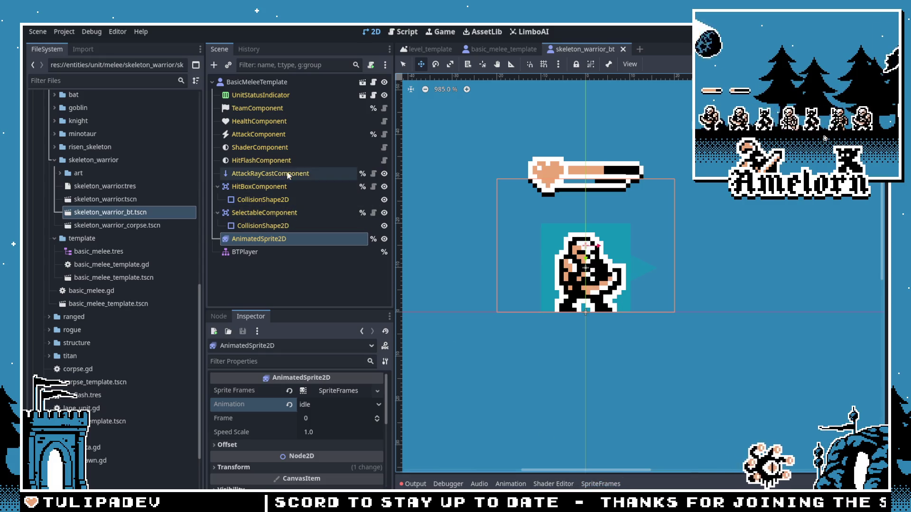
{"action": "left_click", "coordinate": [289, 95]}
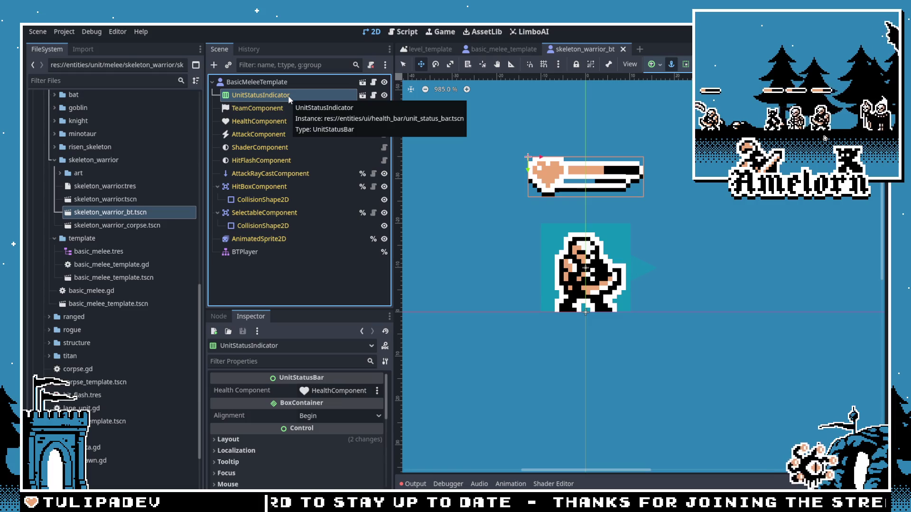
{"action": "left_click", "coordinate": [307, 86]}
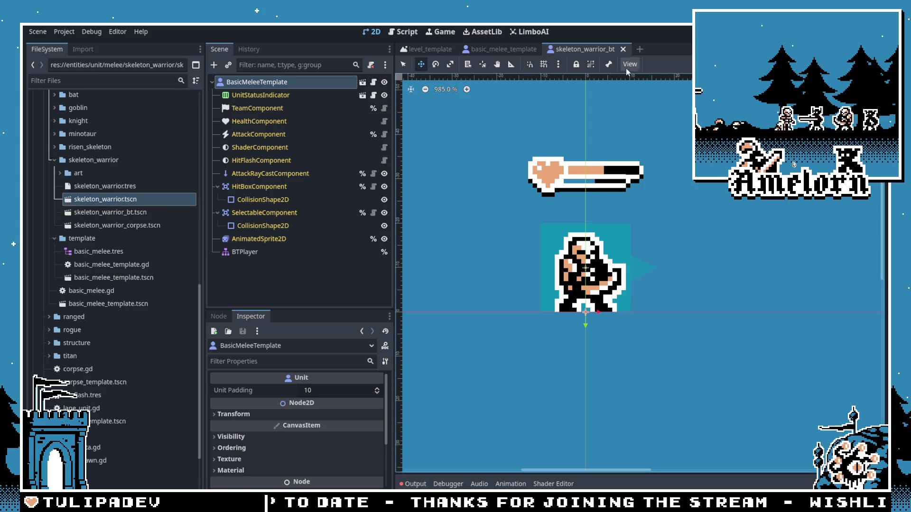
Step: Close the open skeleton scenes and delete the old skeleton_warrior.tscn file
{"action": "left_click", "coordinate": [623, 49]}
{"action": "left_click", "coordinate": [131, 186]}
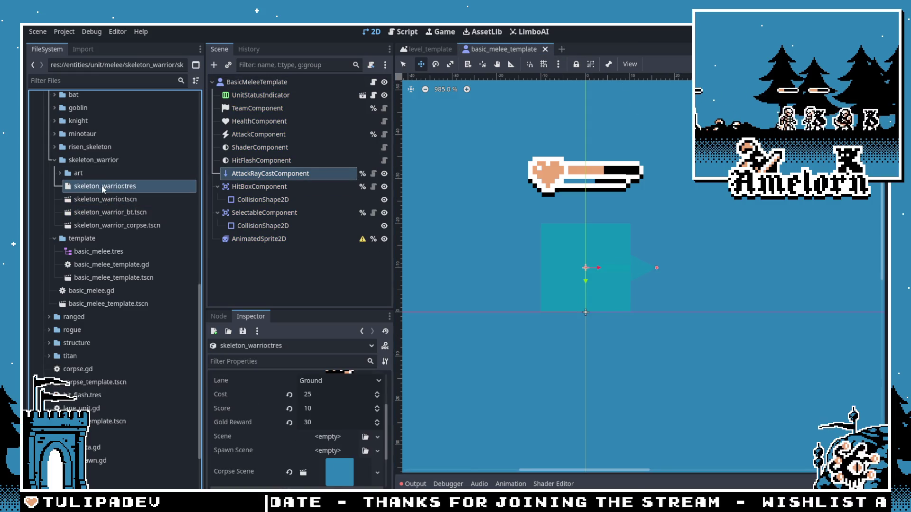
{"action": "left_click", "coordinate": [121, 203]}
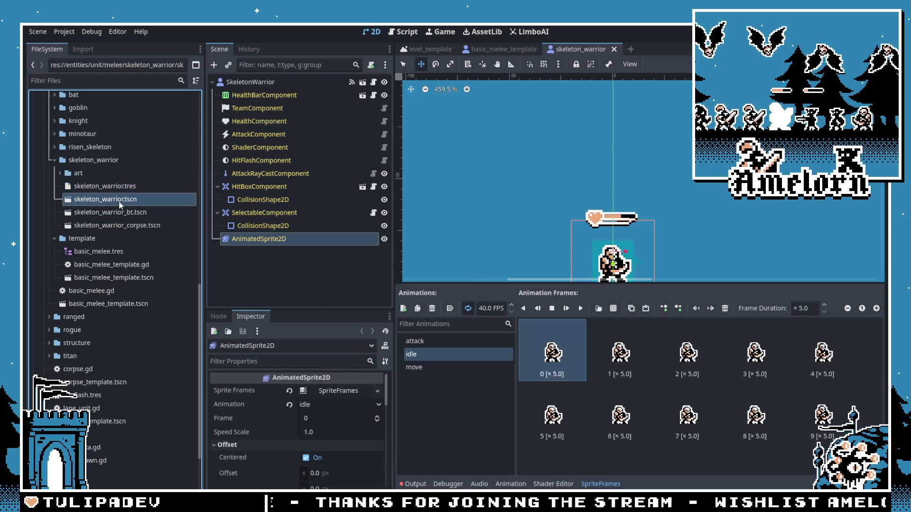
{"action": "left_click", "coordinate": [503, 49]}
{"action": "left_click", "coordinate": [137, 200]}
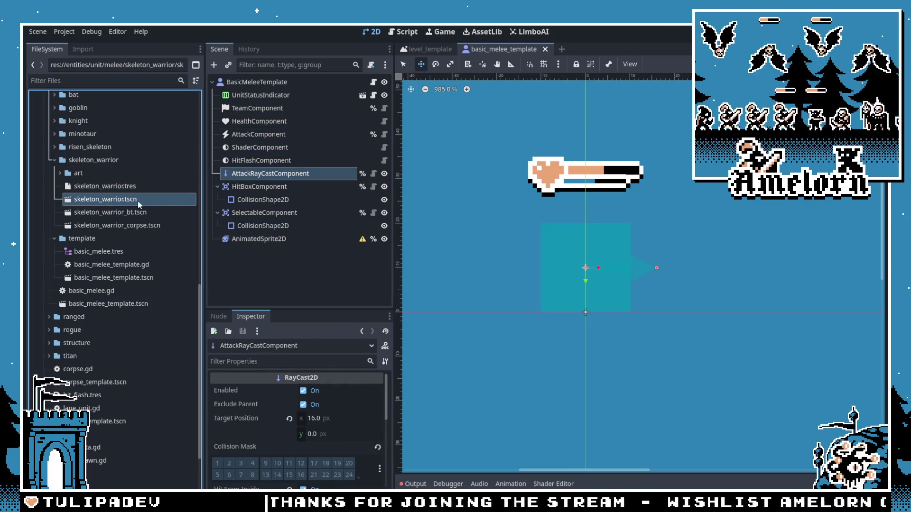
{"action": "key", "text": "Delete"}
{"action": "key", "text": "Return"}
Step: Rename the BT scene to skeleton_warrior.tscn, set it as skeleton_warrior.tres's Scene, and run the game
{"action": "key", "text": "F2"}
{"action": "left_click", "coordinate": [128, 186]}
{"action": "left_click_drag", "start_coordinate": [129, 204], "coordinate": [315, 451]}
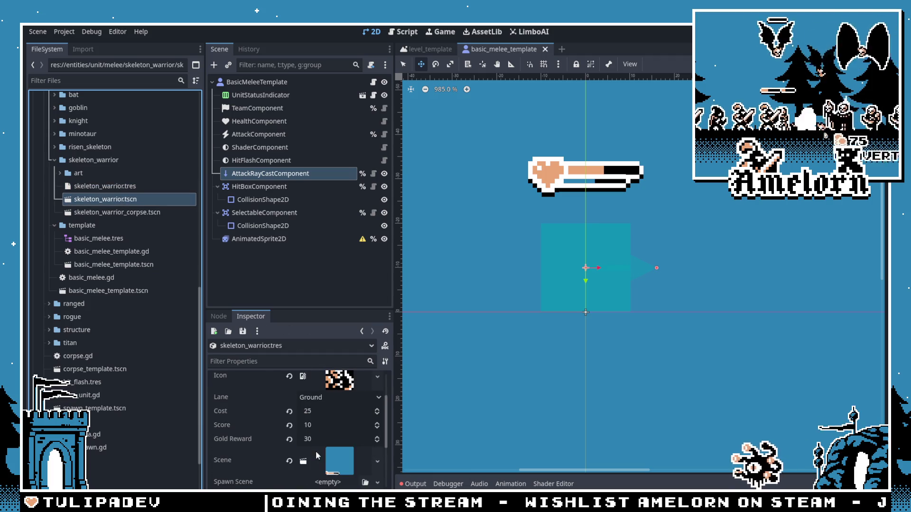
{"action": "left_click", "coordinate": [119, 188]}
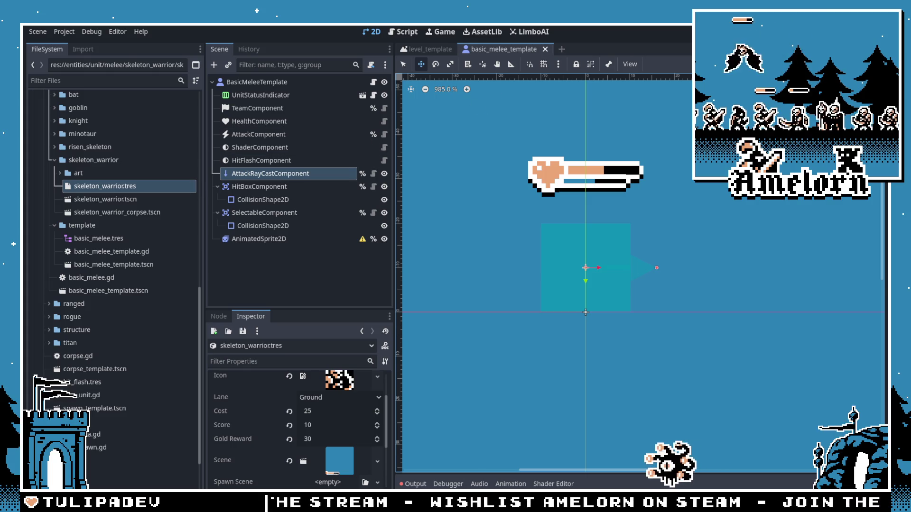
{"action": "key", "text": "F5"}
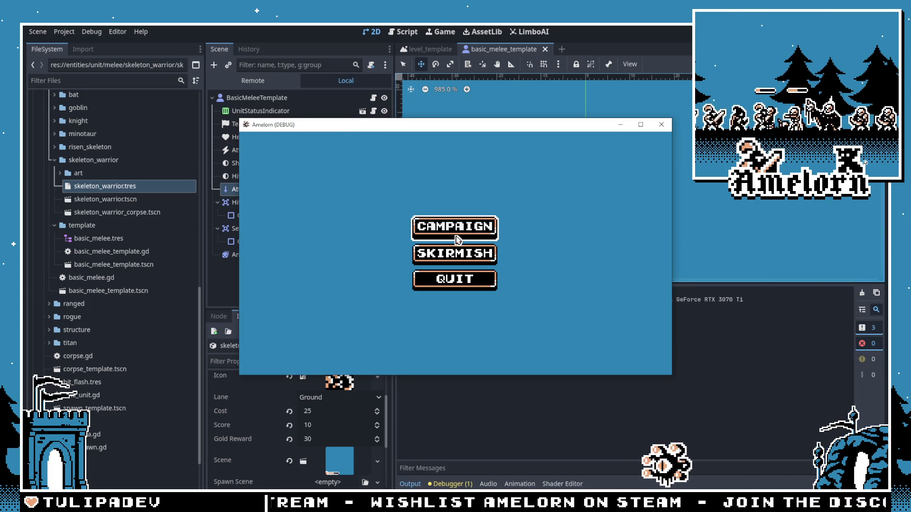
Step: Start the Forest Conquest level from the campaign map, then close the game window
{"action": "left_click", "coordinate": [429, 251]}
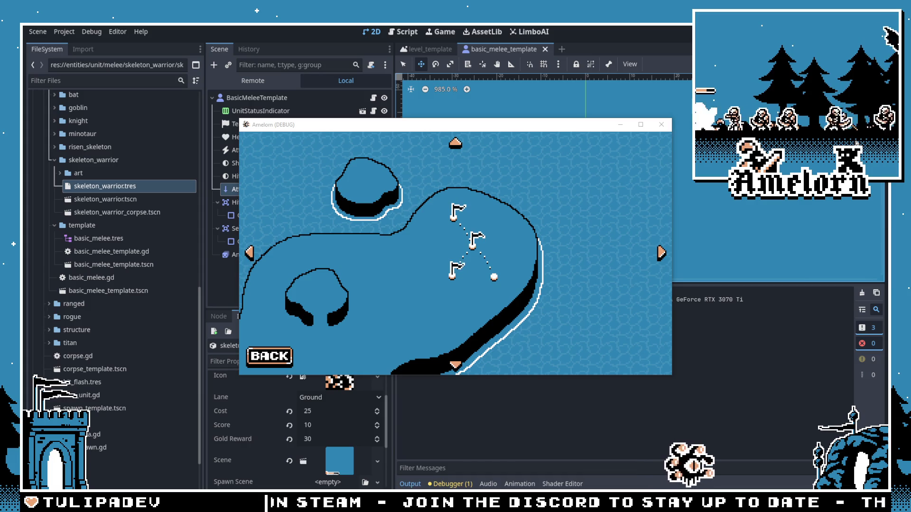
{"action": "left_click", "coordinate": [473, 241]}
{"action": "left_click", "coordinate": [401, 292]}
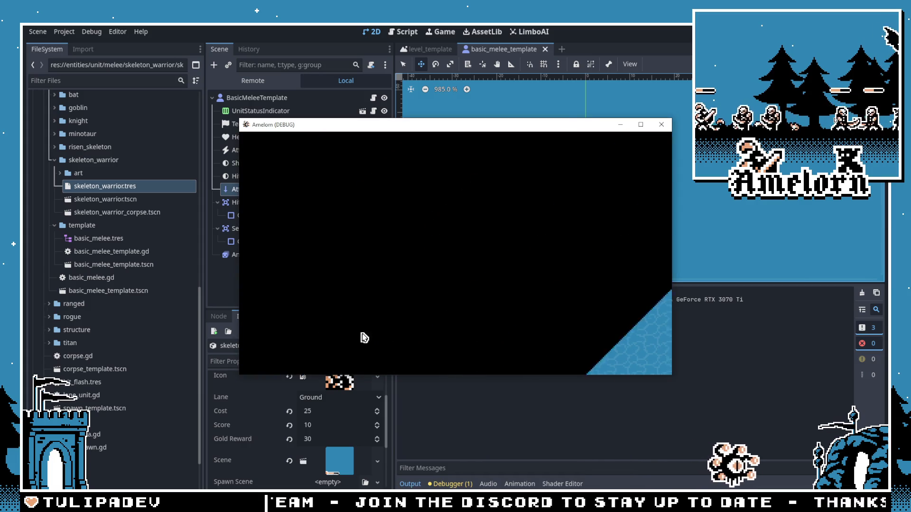
{"action": "left_click", "coordinate": [662, 125]}
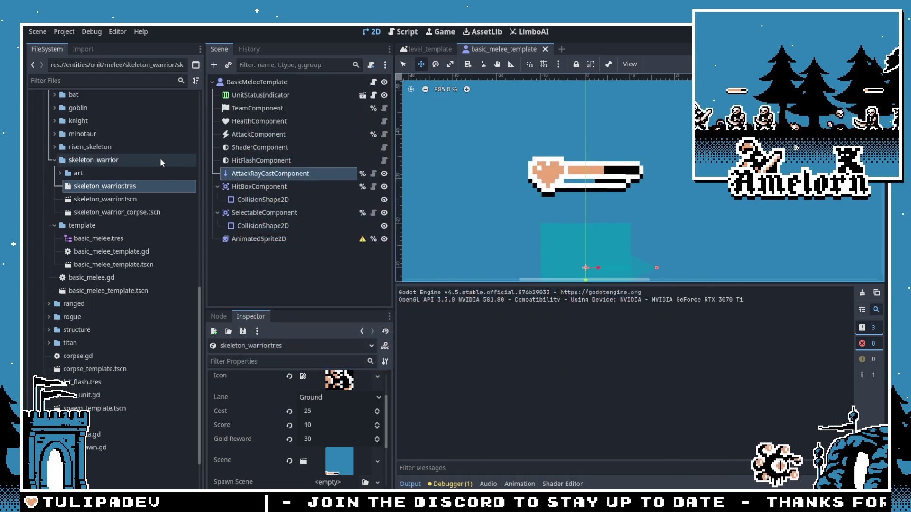
Step: Inspect the hitbox collision shape and collapse the skeleton_warrior folder
{"action": "left_click", "coordinate": [275, 187]}
{"action": "left_click", "coordinate": [279, 201]}
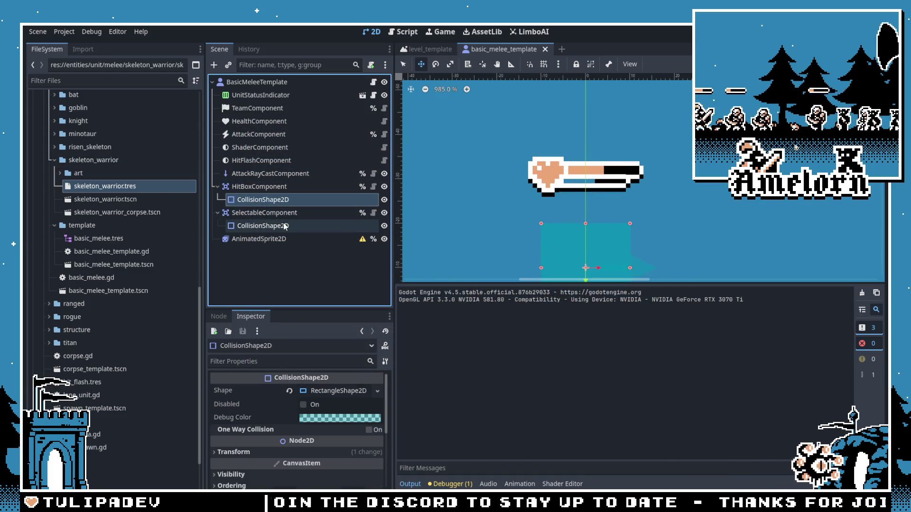
{"action": "left_click", "coordinate": [55, 161]}
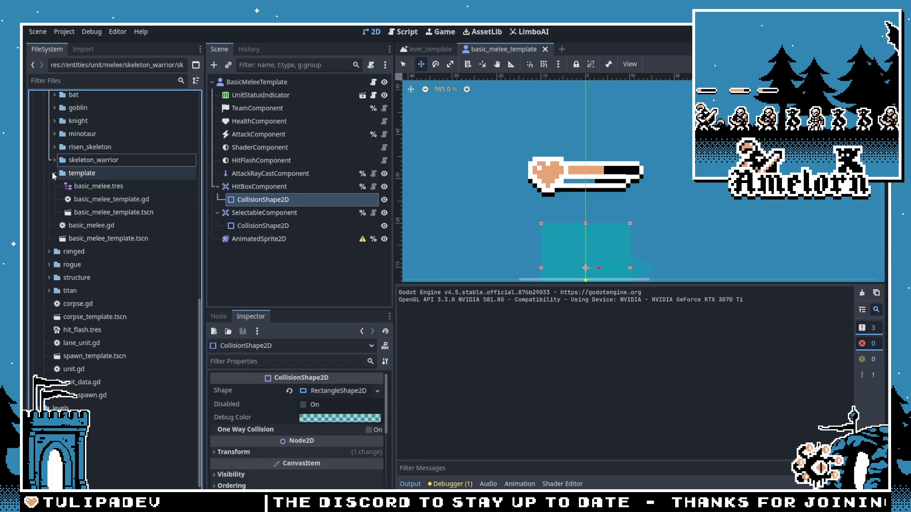
{"action": "left_click", "coordinate": [256, 173]}
{"action": "scroll", "coordinate": [106, 202], "scroll_direction": "up", "scroll_amount": 10}
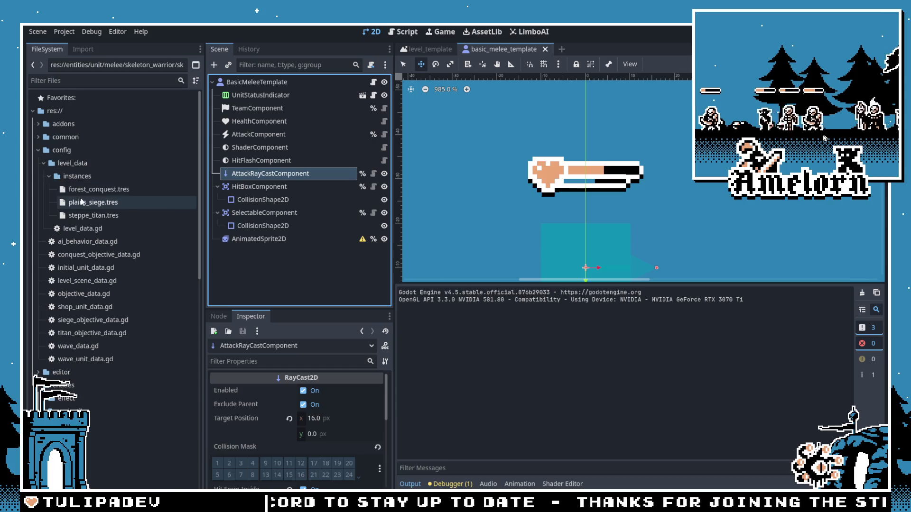
Step: Add Skeleton Warrior and Risen Skeleton slots to forest_conquest.tres Shop Units, then run the game
{"action": "left_click", "coordinate": [95, 189]}
{"action": "scroll", "coordinate": [284, 418], "scroll_direction": "up", "scroll_amount": 2}
{"action": "left_click", "coordinate": [308, 448]}
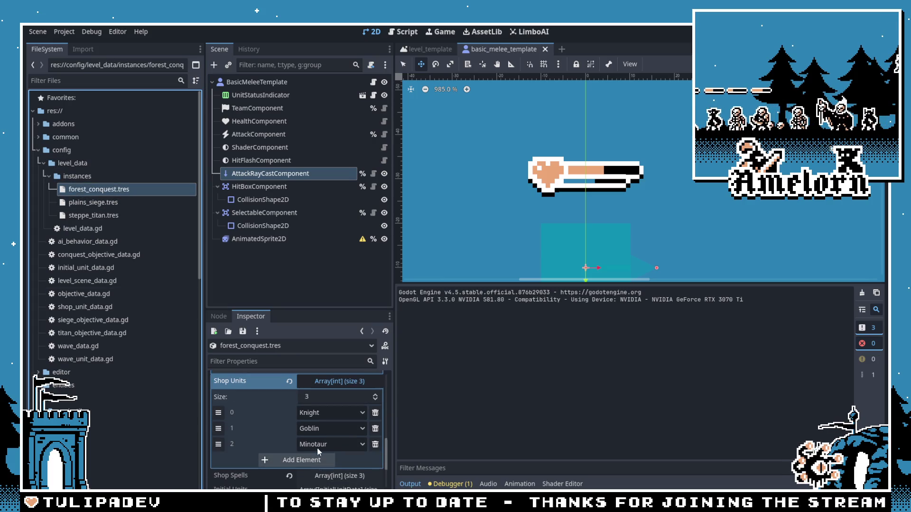
{"action": "left_click", "coordinate": [317, 448]}
{"action": "left_click", "coordinate": [319, 463]}
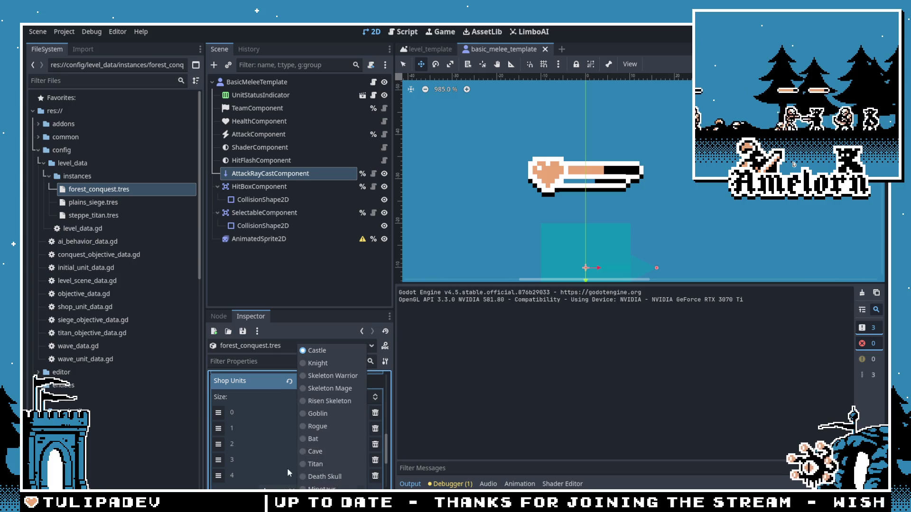
{"action": "left_click", "coordinate": [340, 401]}
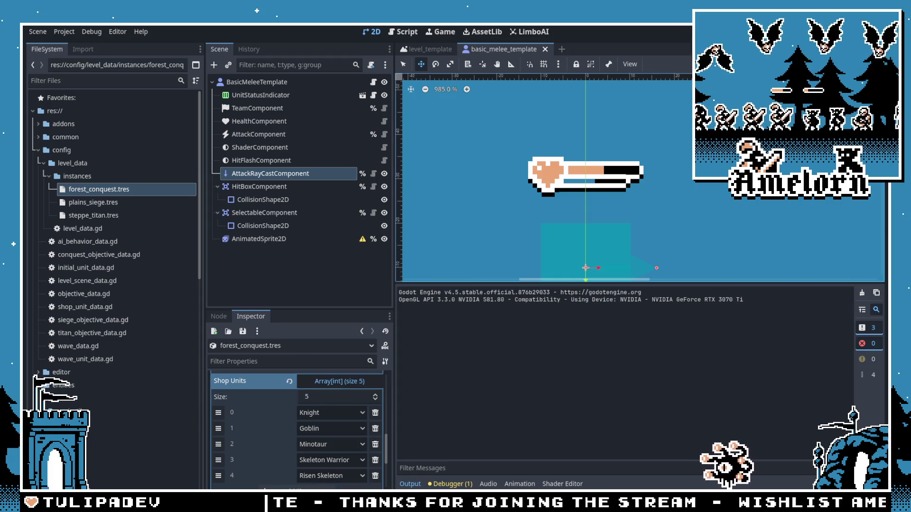
{"action": "left_click", "coordinate": [782, 31]}
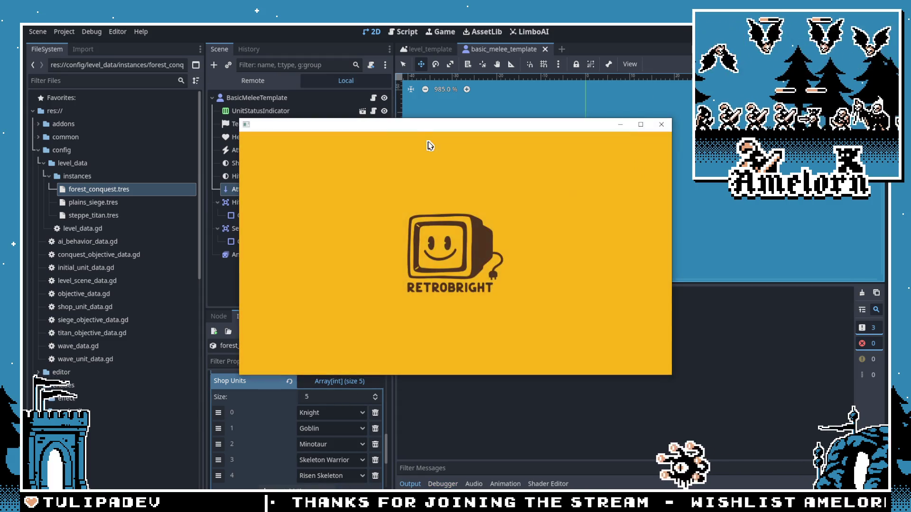
{"action": "left_click", "coordinate": [453, 225]}
Step: Play the Forest Conquest campaign level, buy three shop units to watch them fight, then close the game
{"action": "left_click", "coordinate": [468, 249]}
{"action": "left_click", "coordinate": [394, 289]}
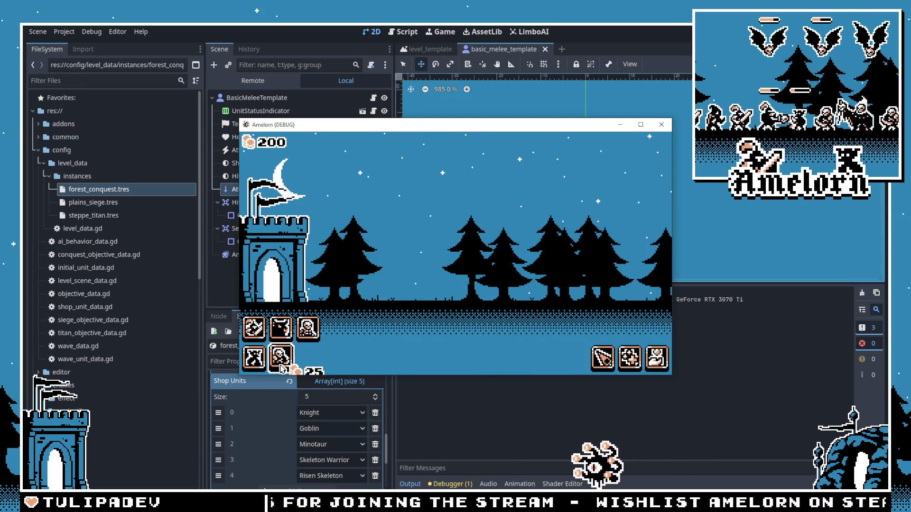
{"action": "left_click", "coordinate": [282, 366]}
{"action": "left_click", "coordinate": [280, 327]}
{"action": "left_click", "coordinate": [254, 327]}
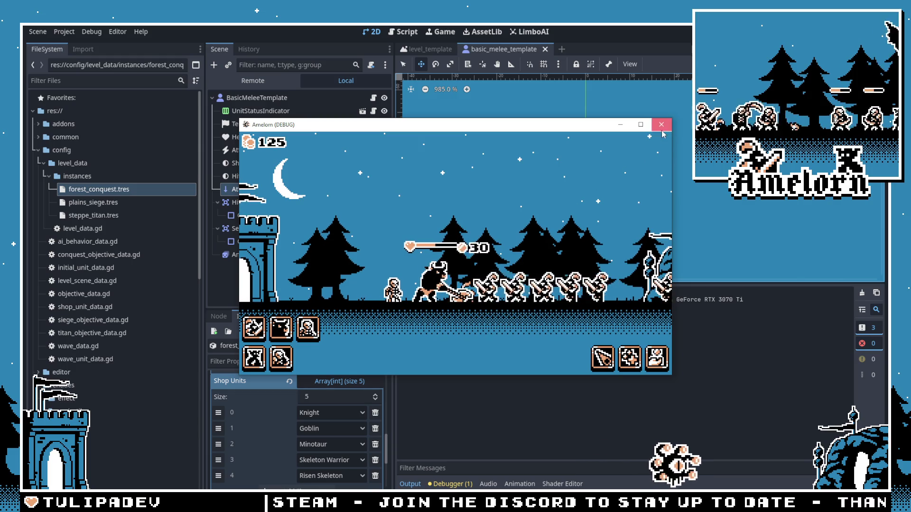
{"action": "key", "text": "F8"}
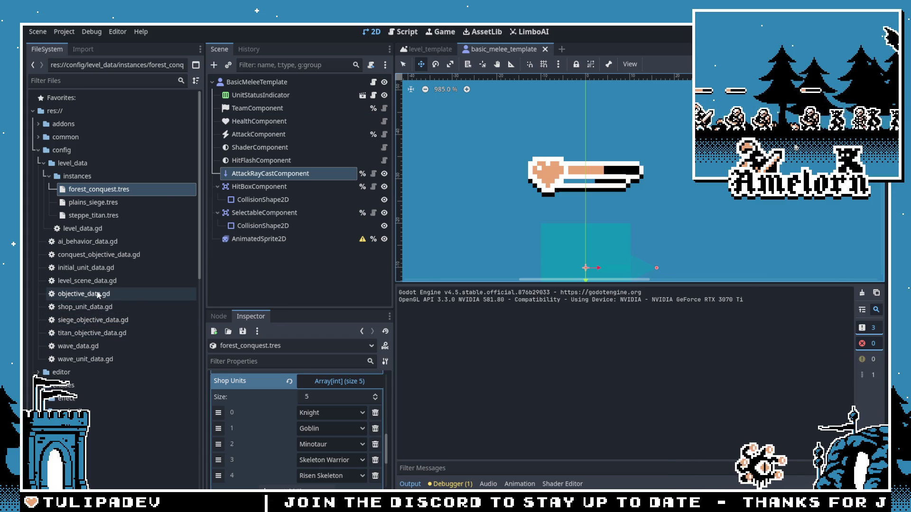
Step: Open unit/melee/template/basic_melee.tres in LimboAI and review its Attack and LaneMovement tasks
{"action": "left_click", "coordinate": [255, 271]}
{"action": "scroll", "coordinate": [113, 239], "scroll_direction": "down", "scroll_amount": 10}
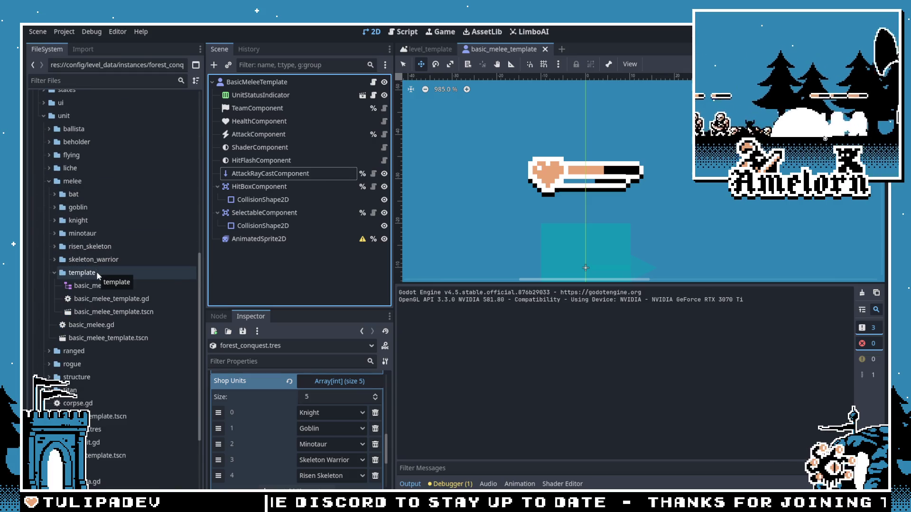
{"action": "double_click", "coordinate": [86, 287]}
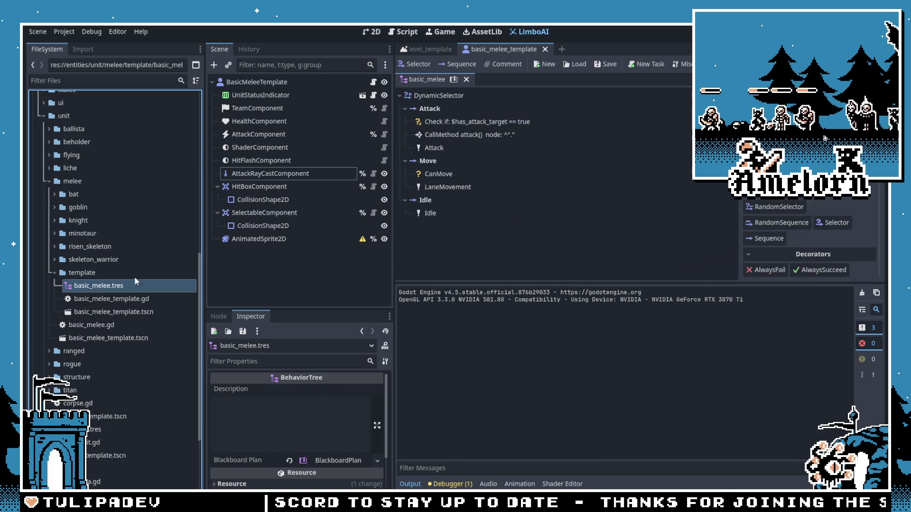
{"action": "left_click", "coordinate": [472, 148]}
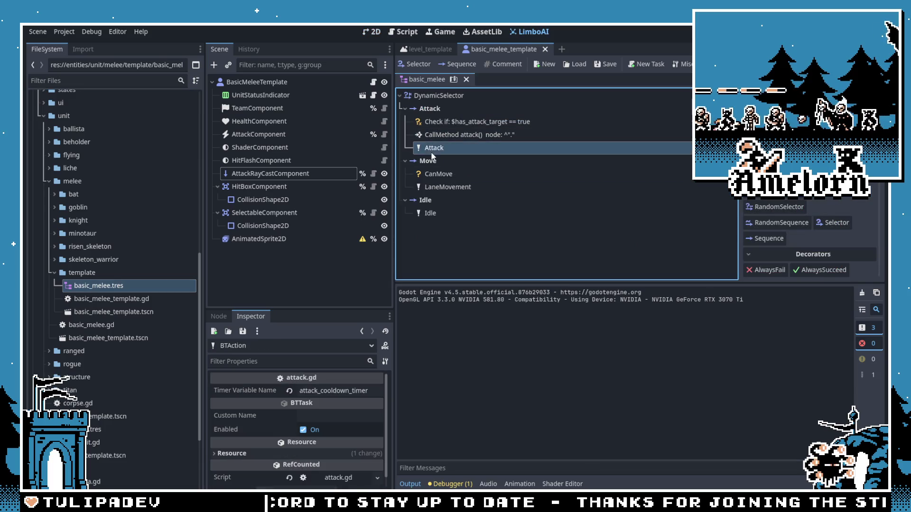
{"action": "left_click", "coordinate": [446, 187]}
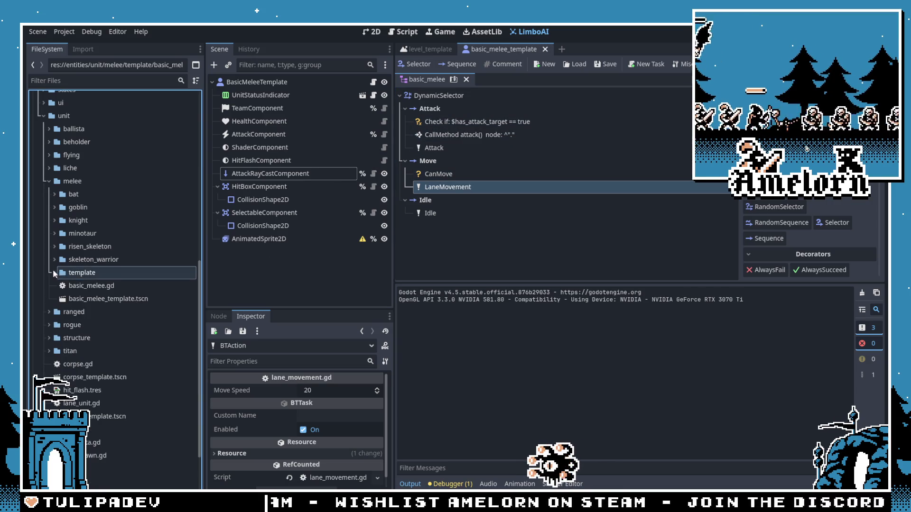
Step: Collapse the melee folder, expand the liche unit folder, and inspect the Move sequence
{"action": "left_click", "coordinate": [51, 181]}
{"action": "left_click", "coordinate": [51, 219]}
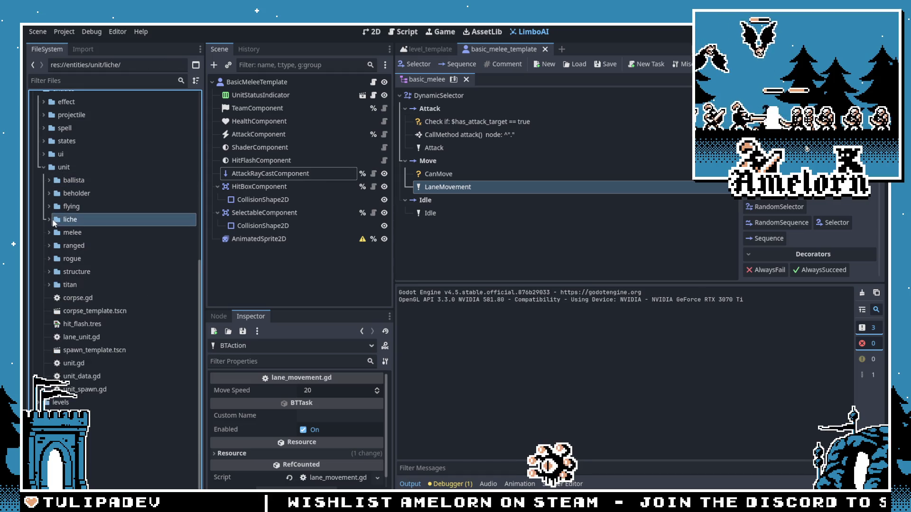
{"action": "left_click", "coordinate": [49, 219]}
{"action": "scroll", "coordinate": [95, 219], "scroll_direction": "down", "scroll_amount": 1}
{"action": "left_click", "coordinate": [485, 164]}
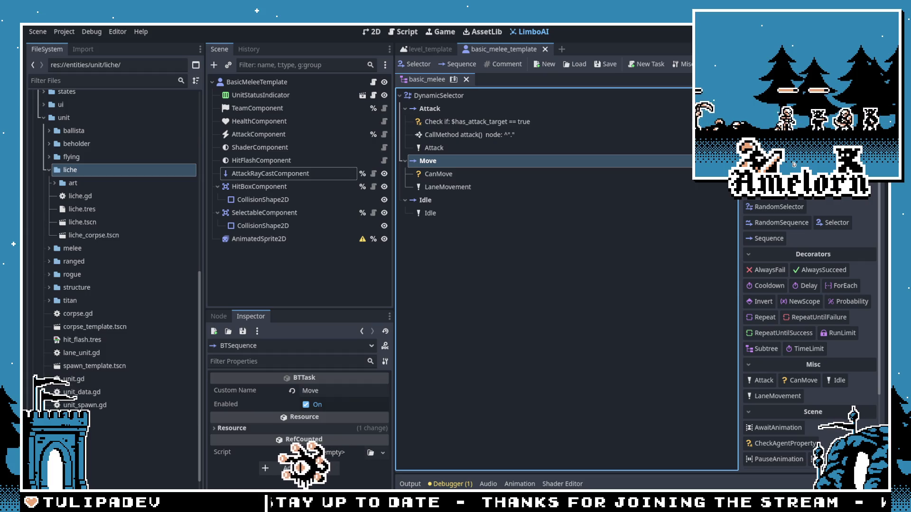
Step: Inspect the HitBoxComponent, check the debugger's errors and stack trace, then collapse the Debugger
{"action": "left_click", "coordinate": [275, 185]}
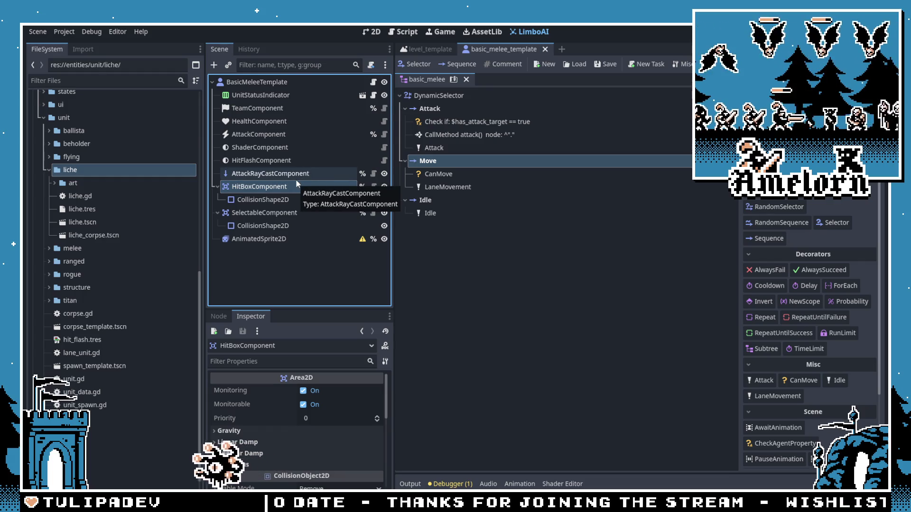
{"action": "left_click", "coordinate": [451, 484]}
{"action": "left_click", "coordinate": [462, 291]}
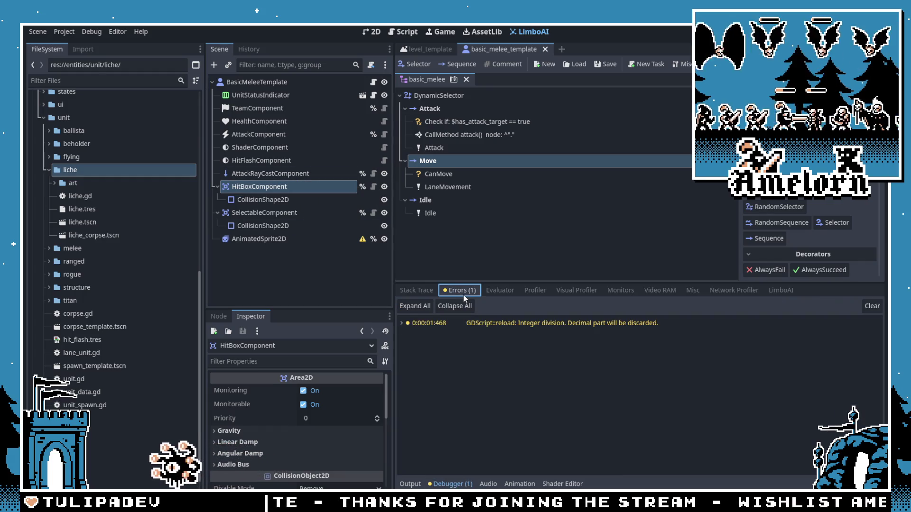
{"action": "left_click", "coordinate": [417, 291]}
{"action": "left_click", "coordinate": [451, 484]}
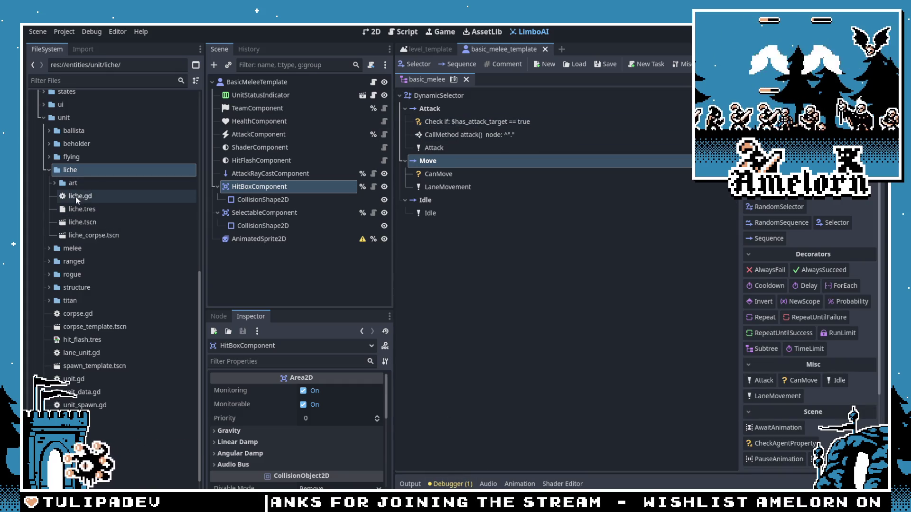
Step: Open liche.tscn in its own scene tab
{"action": "left_click", "coordinate": [102, 212]}
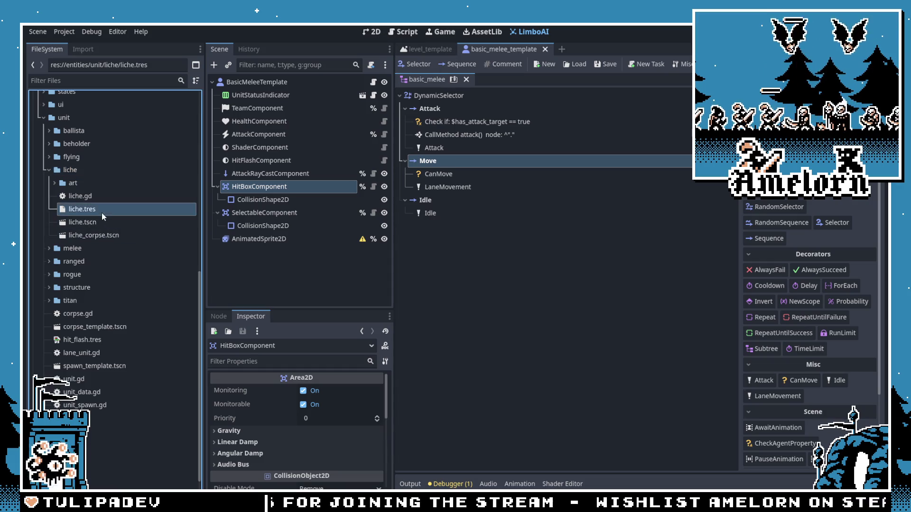
{"action": "left_click", "coordinate": [75, 224]}
{"action": "double_click", "coordinate": [62, 219]}
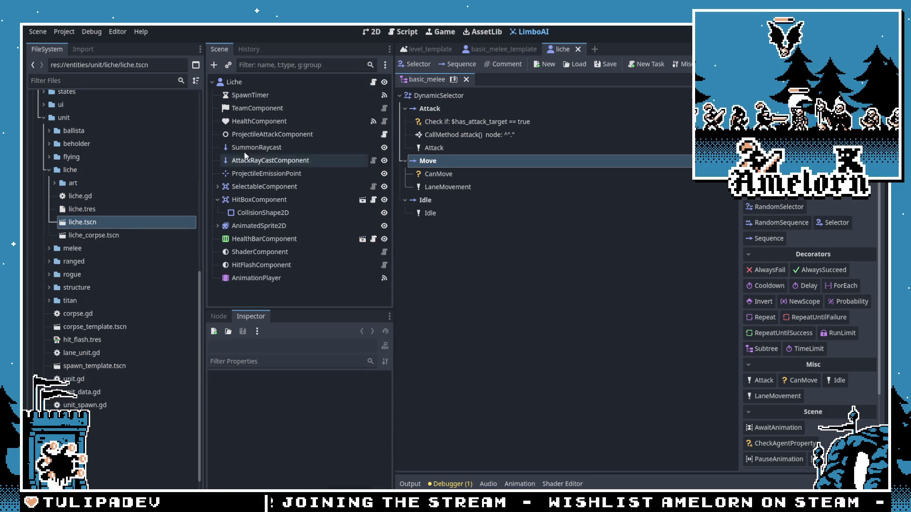
Step: Open the liche scene's script liche.gd and look at its LaneUnit parent class
{"action": "left_click", "coordinate": [379, 33]}
{"action": "left_click", "coordinate": [373, 82]}
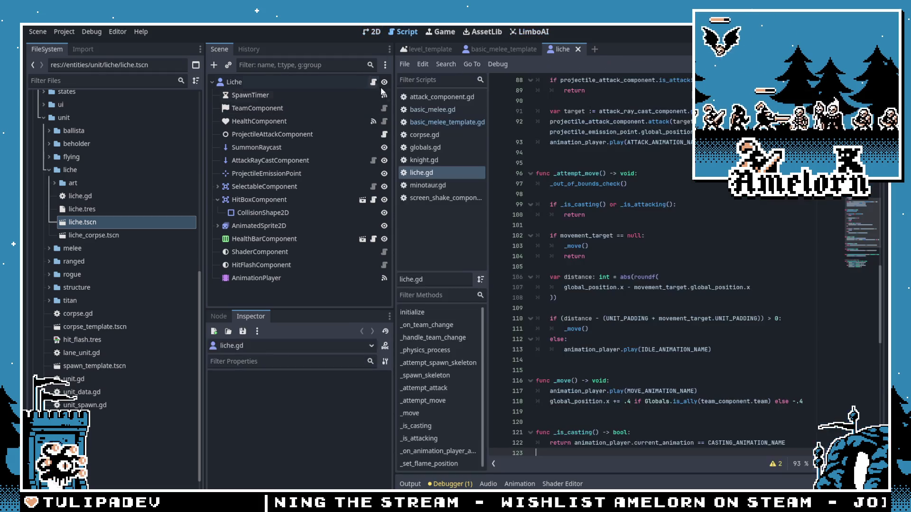
{"action": "scroll", "coordinate": [581, 151], "scroll_direction": "up", "scroll_amount": 15}
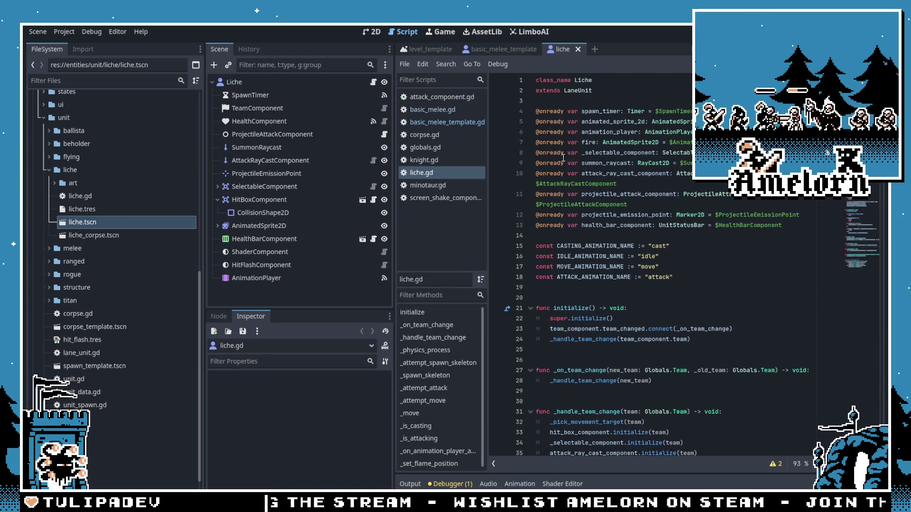
{"action": "double_click", "coordinate": [568, 93]}
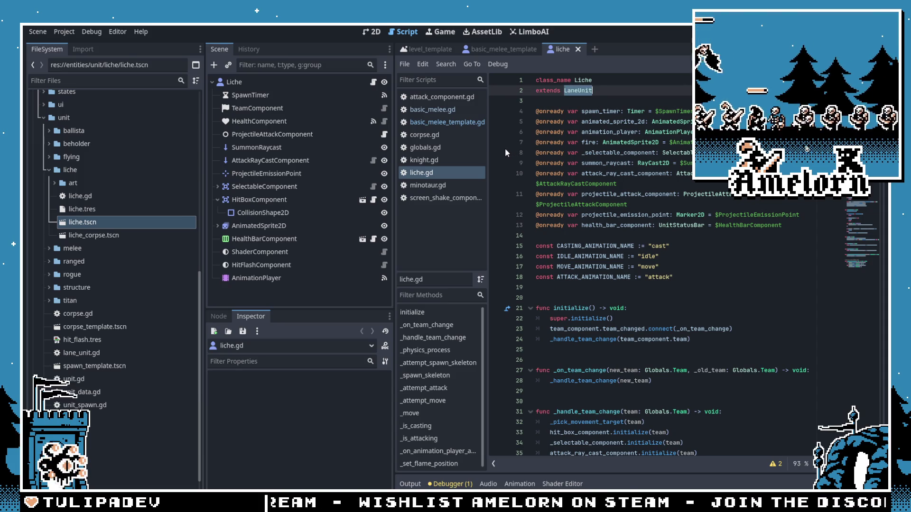
{"action": "scroll", "coordinate": [630, 227], "scroll_direction": "down", "scroll_amount": 5}
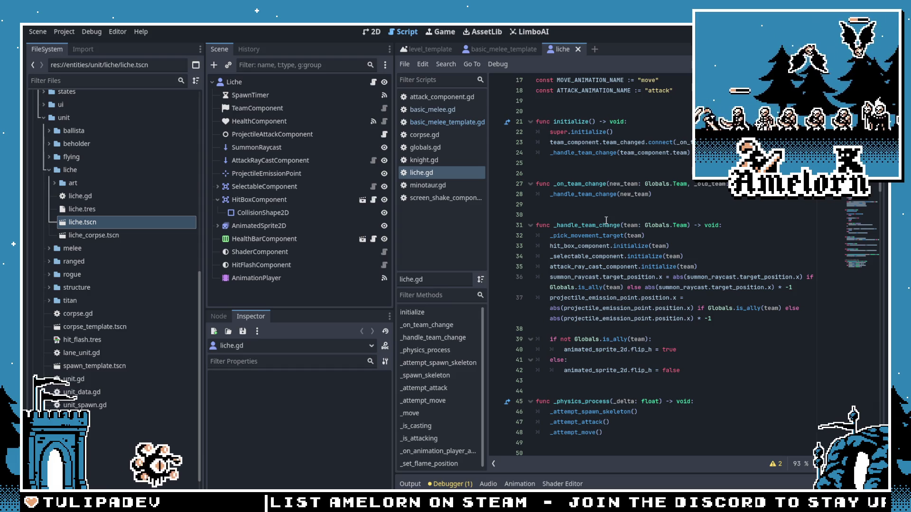
{"action": "scroll", "coordinate": [605, 220], "scroll_direction": "up", "scroll_amount": 5}
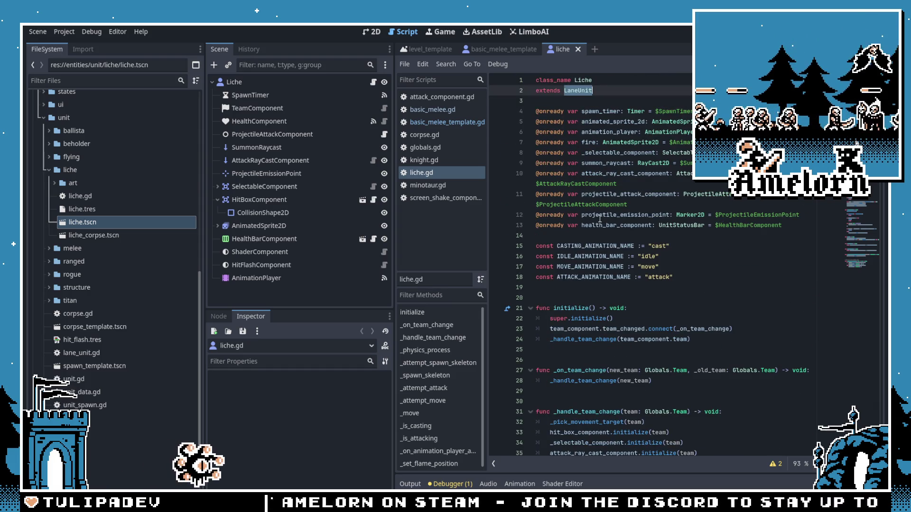
{"action": "scroll", "coordinate": [595, 217], "scroll_direction": "down", "scroll_amount": 6}
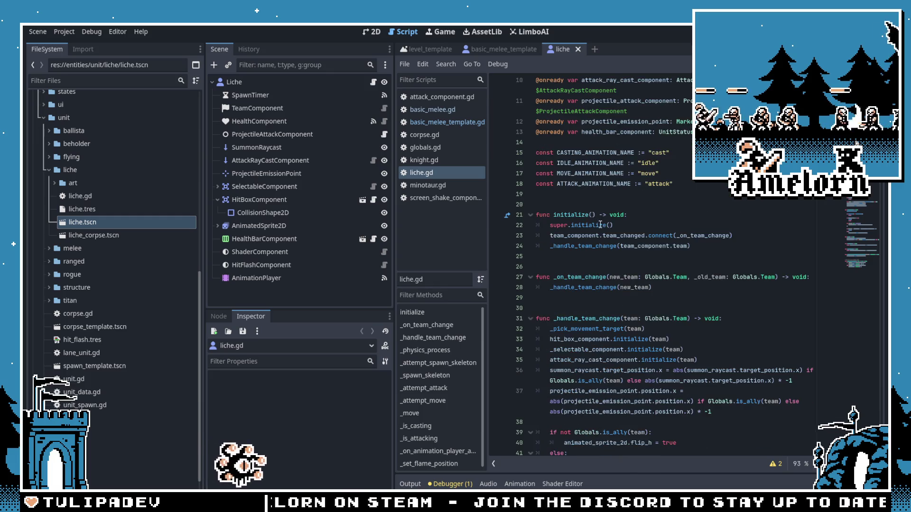
{"action": "scroll", "coordinate": [591, 223], "scroll_direction": "up", "scroll_amount": 6}
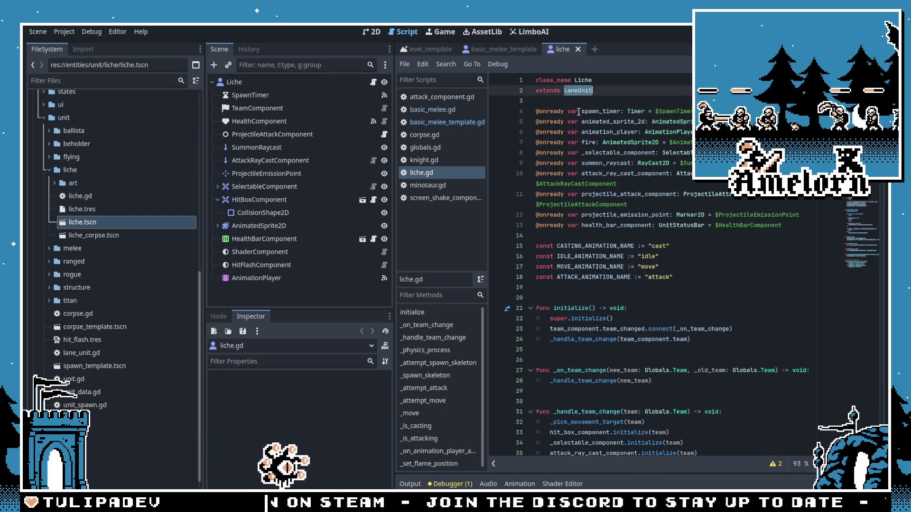
Step: Jump to lane_unit.gd and review _pick_movement_target, _on_sibling_changed and _on_team_changed
{"action": "left_click", "coordinate": [578, 91], "text": "ctrl"}
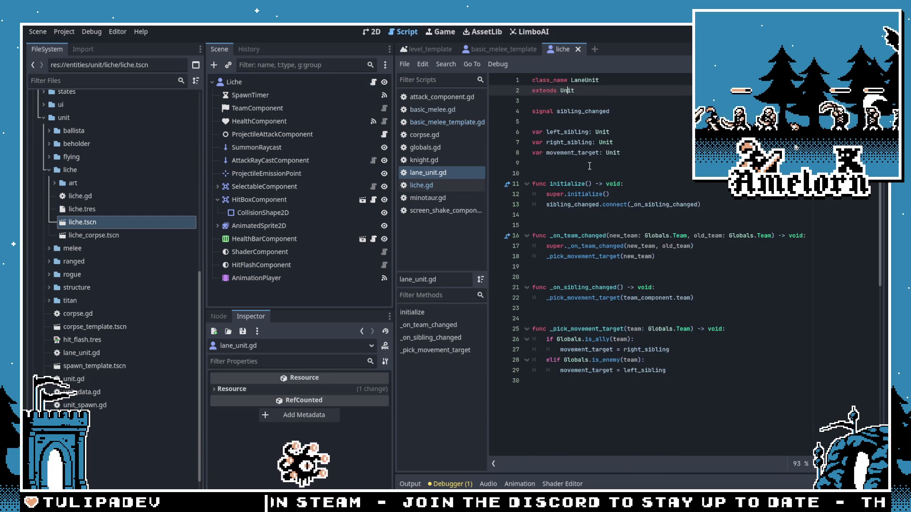
{"action": "double_click", "coordinate": [579, 329]}
{"action": "double_click", "coordinate": [576, 288]}
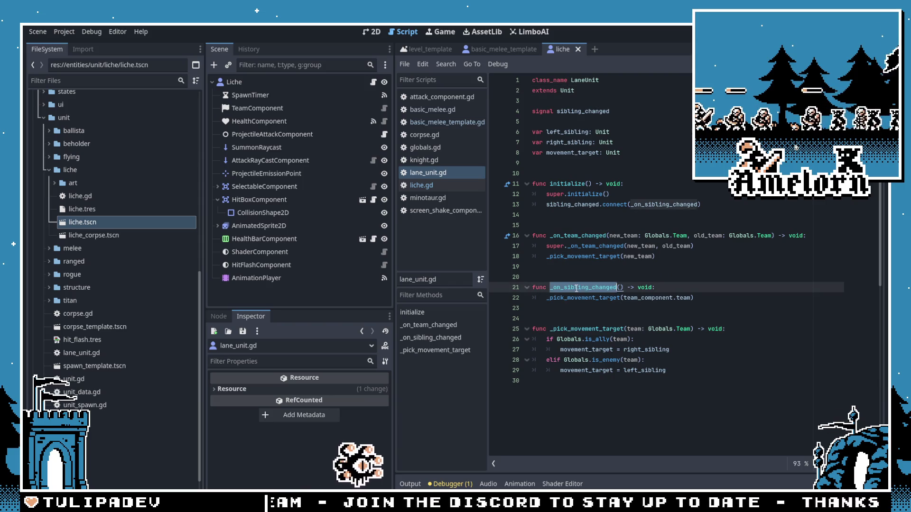
{"action": "double_click", "coordinate": [577, 235]}
{"action": "scroll", "coordinate": [156, 219], "scroll_direction": "down", "scroll_amount": 1}
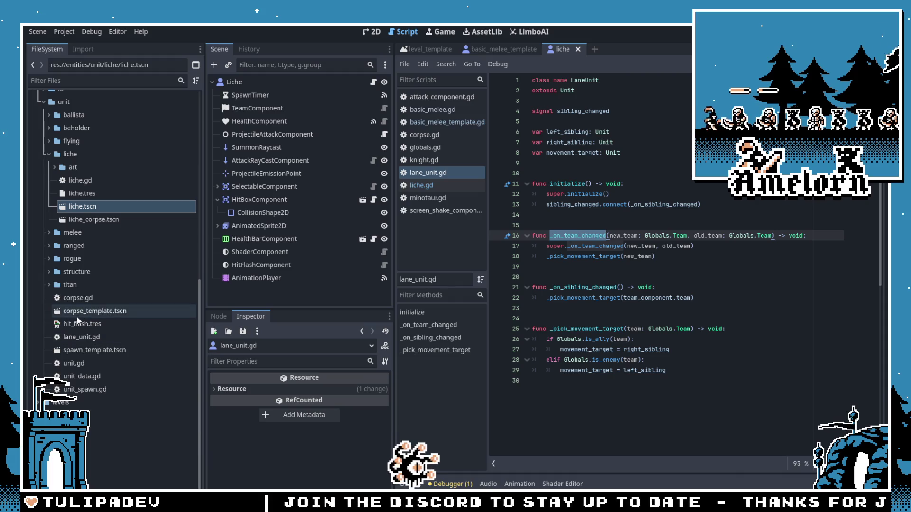
Step: Expand the melee folder, cancel deleting basic_melee_template.tscn, and expand the bat folder
{"action": "left_click", "coordinate": [48, 154]}
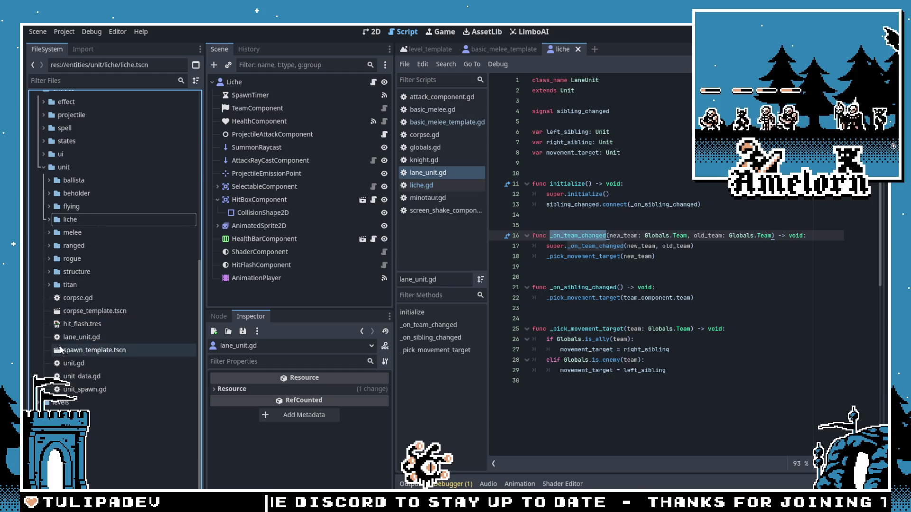
{"action": "left_click", "coordinate": [51, 233]}
{"action": "scroll", "coordinate": [66, 265], "scroll_direction": "down", "scroll_amount": 3}
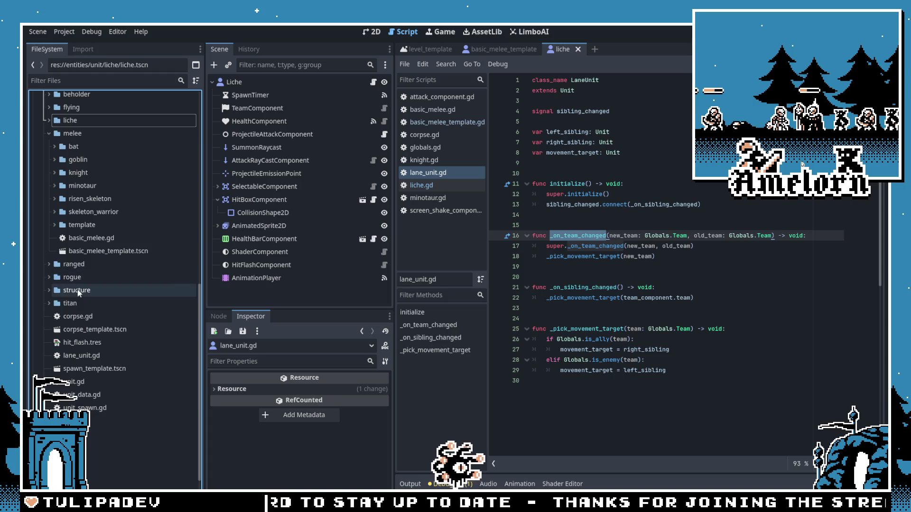
{"action": "left_click", "coordinate": [80, 243]}
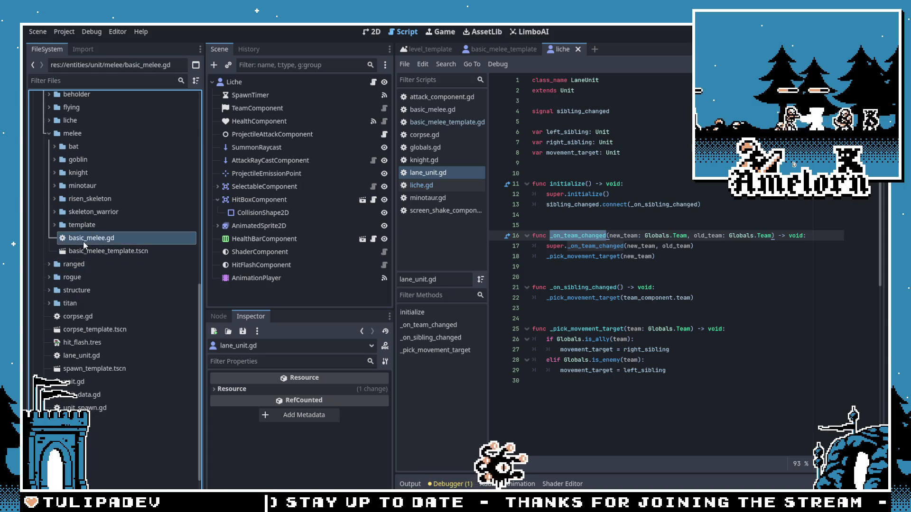
{"action": "left_click", "coordinate": [92, 251]}
{"action": "key", "text": "Delete"}
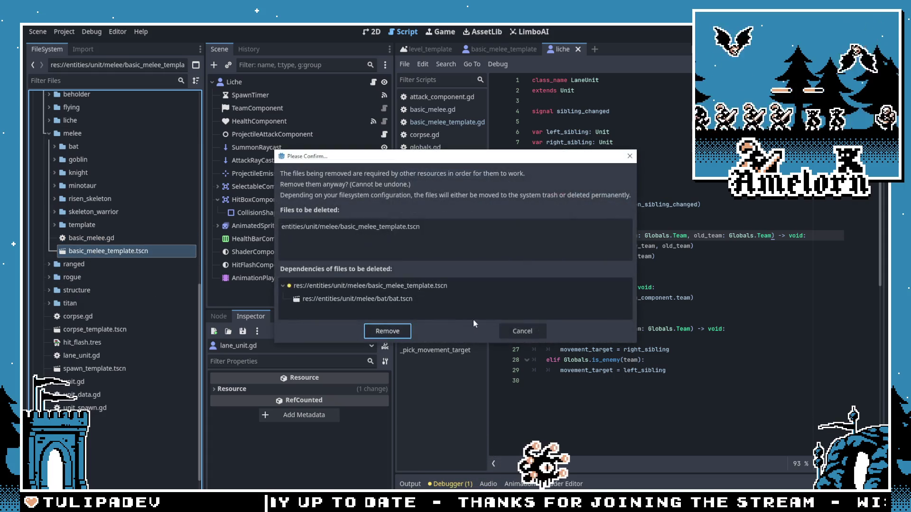
{"action": "left_click", "coordinate": [516, 332]}
{"action": "left_click", "coordinate": [55, 147]}
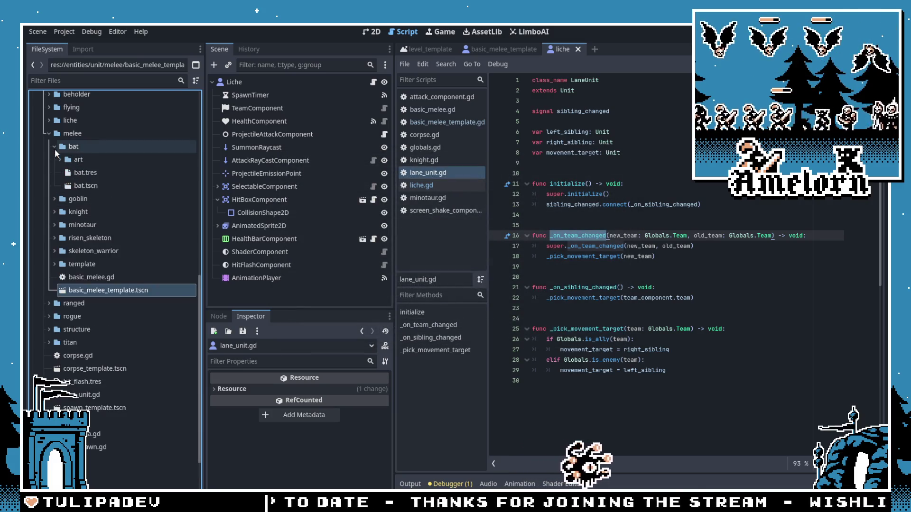
Step: Filter the project files for 'globals' and open globals.gd
{"action": "scroll", "coordinate": [68, 169], "scroll_direction": "up", "scroll_amount": 5}
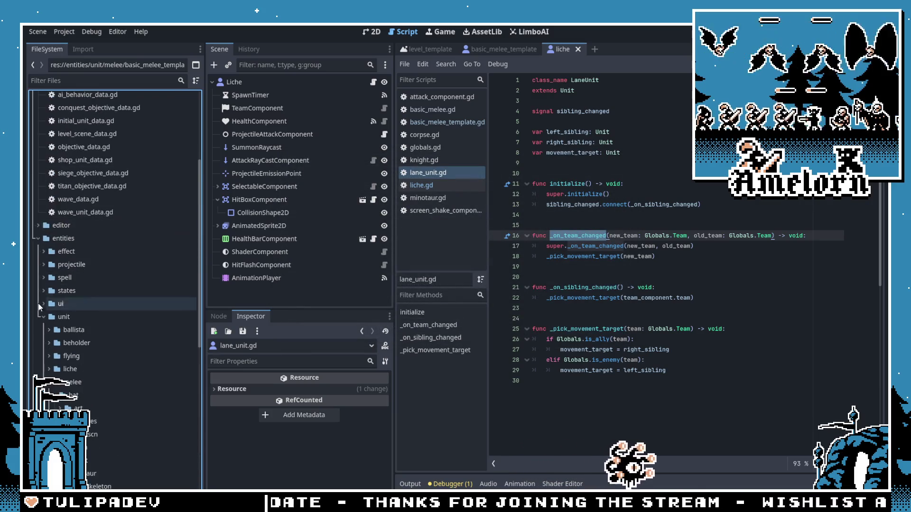
{"action": "left_click", "coordinate": [45, 314]}
{"action": "left_click", "coordinate": [102, 81]}
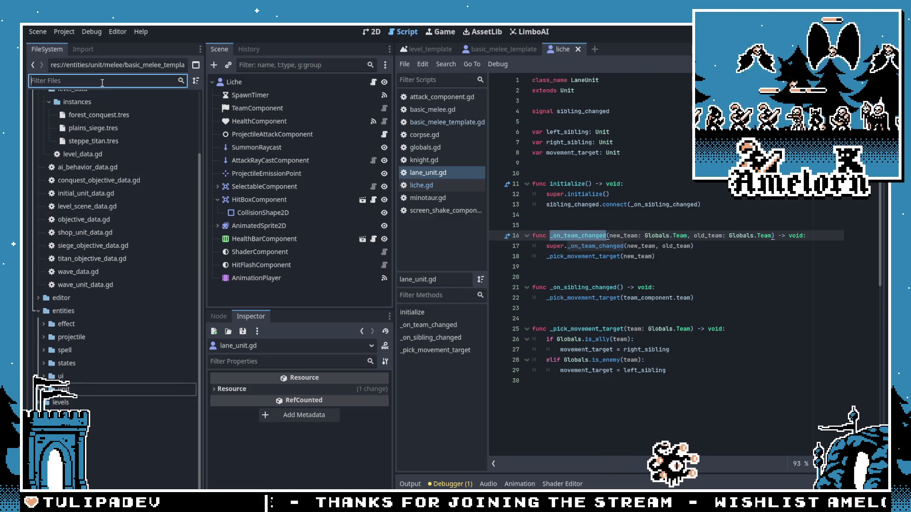
{"action": "type", "text": "globals"}
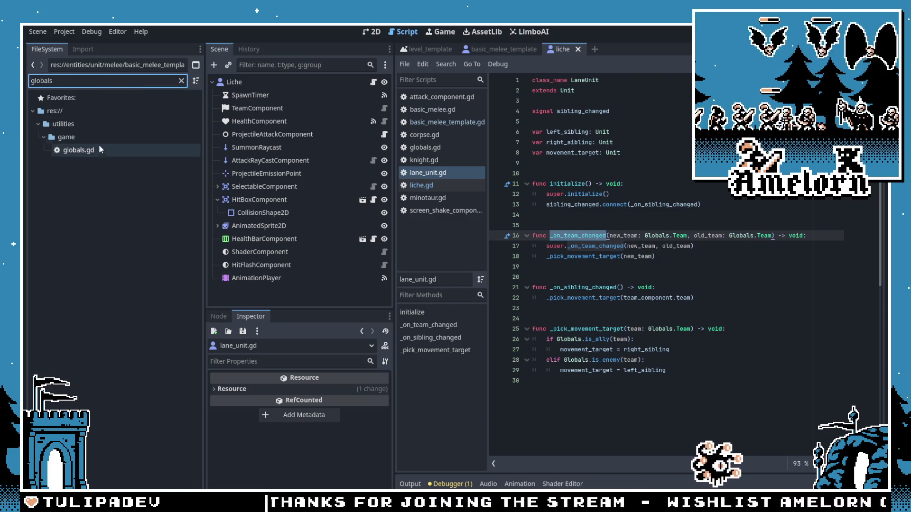
{"action": "double_click", "coordinate": [95, 151]}
Step: Delete the empty line 11 in globals.gd, save it, and clear the file filter
{"action": "key", "text": "BackSpace"}
{"action": "left_click", "coordinate": [599, 256]}
{"action": "scroll", "coordinate": [595, 262], "scroll_direction": "down", "scroll_amount": 8}
{"action": "scroll", "coordinate": [595, 262], "scroll_direction": "down", "scroll_amount": 1}
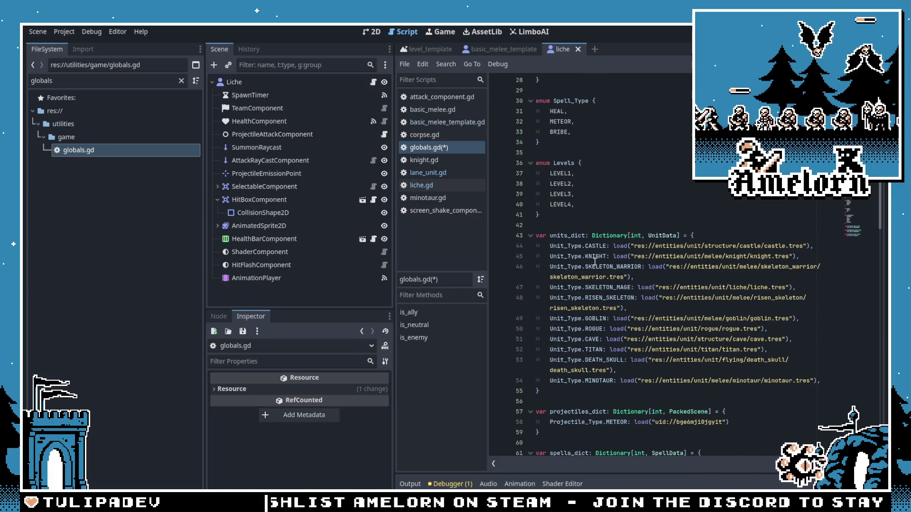
{"action": "left_click", "coordinate": [572, 205]}
{"action": "key", "text": "ctrl+s"}
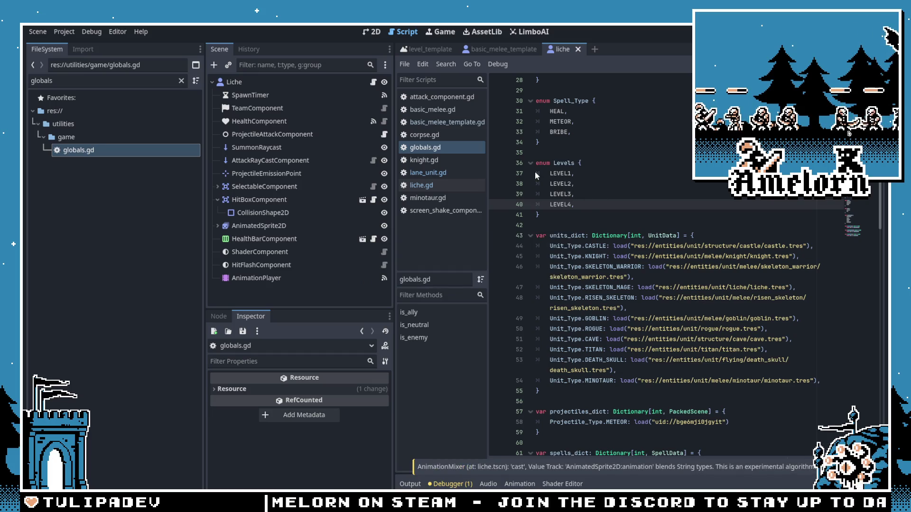
{"action": "left_click", "coordinate": [181, 81]}
{"action": "scroll", "coordinate": [95, 189], "scroll_direction": "up", "scroll_amount": 10}
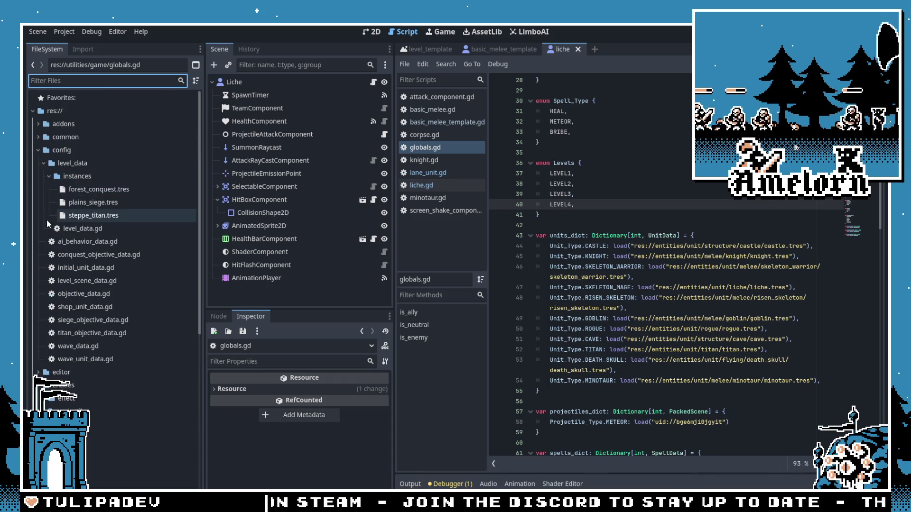
Step: Expand entities/unit/melee down to the bat unit folder
{"action": "left_click", "coordinate": [37, 151]}
{"action": "scroll", "coordinate": [67, 271], "scroll_direction": "down", "scroll_amount": 2}
{"action": "scroll", "coordinate": [46, 249], "scroll_direction": "up", "scroll_amount": 2}
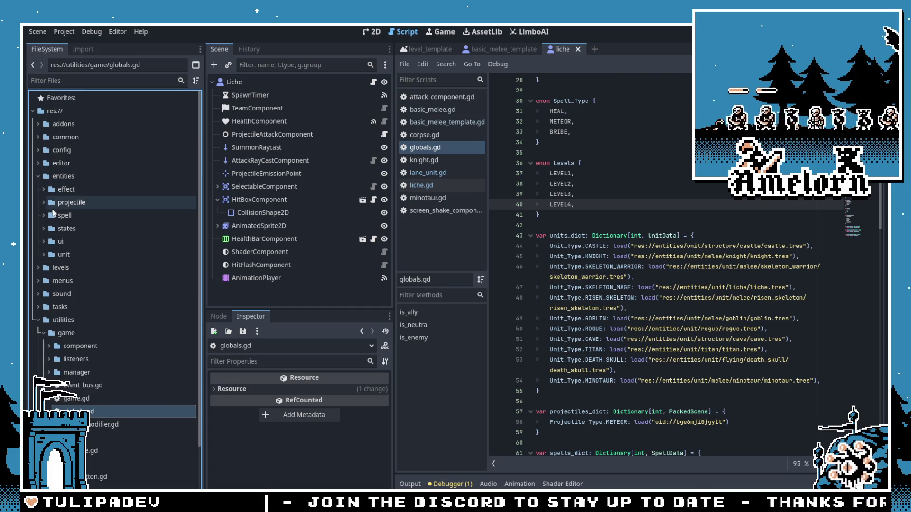
{"action": "left_click", "coordinate": [44, 254]}
{"action": "scroll", "coordinate": [55, 247], "scroll_direction": "down", "scroll_amount": 2}
{"action": "left_click", "coordinate": [49, 234]}
{"action": "double_click", "coordinate": [68, 237]}
Step: Cancel a deletion of the bat scene, then clear the Scene reference in bat.tres
{"action": "left_click", "coordinate": [118, 260]}
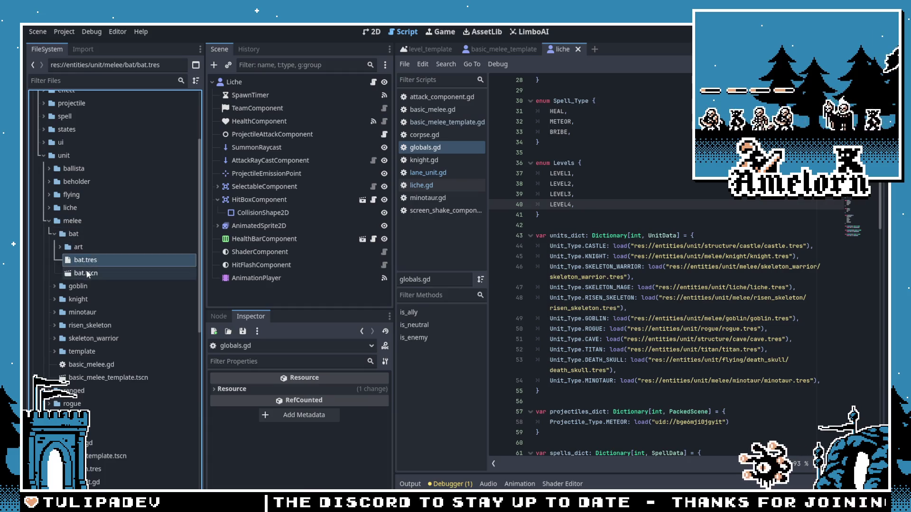
{"action": "left_click", "coordinate": [142, 273]}
{"action": "key", "text": "Delete"}
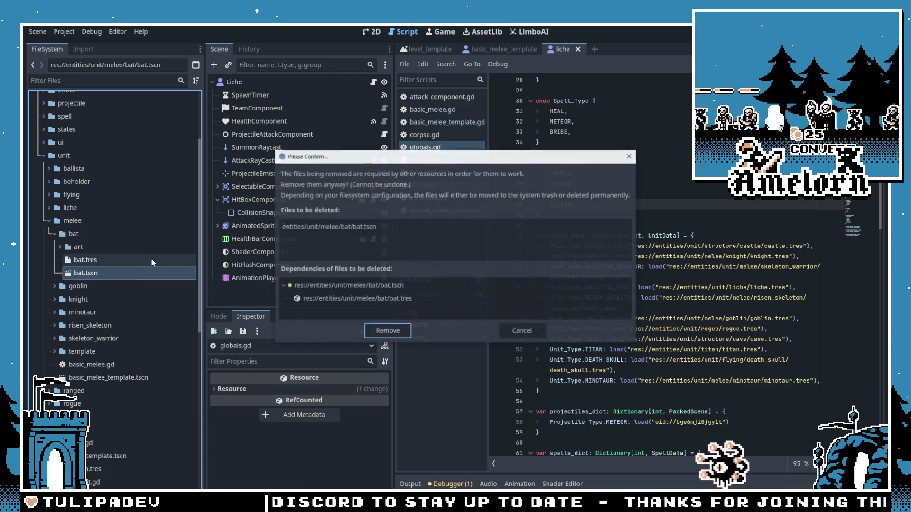
{"action": "left_click", "coordinate": [526, 333]}
{"action": "left_click", "coordinate": [88, 262]}
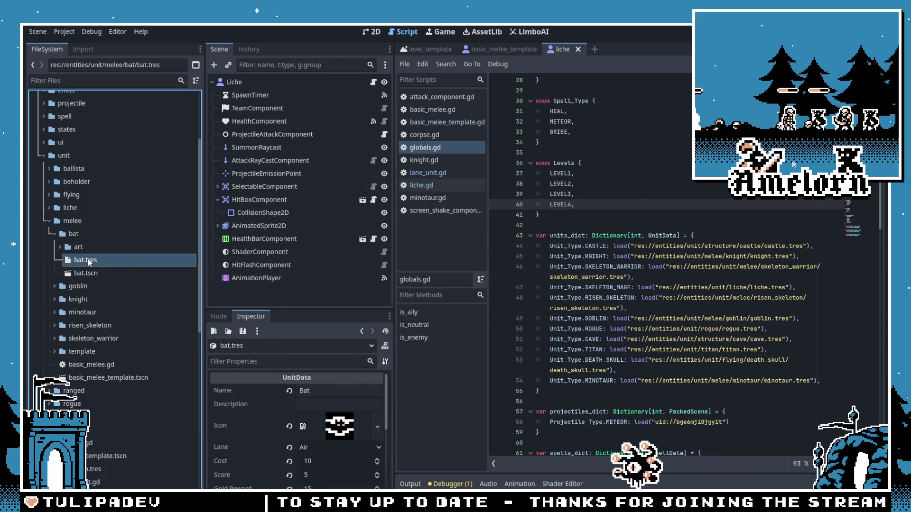
{"action": "scroll", "coordinate": [303, 422], "scroll_direction": "down", "scroll_amount": 1}
{"action": "left_click", "coordinate": [289, 425]}
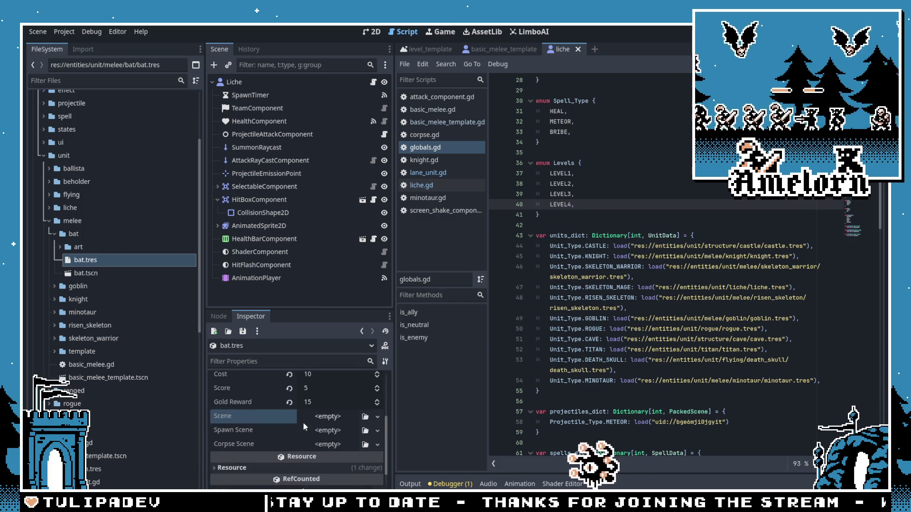
Step: Try deleting the bat scene, resource and art folder individually, cancelling each prompt
{"action": "left_click", "coordinate": [124, 277]}
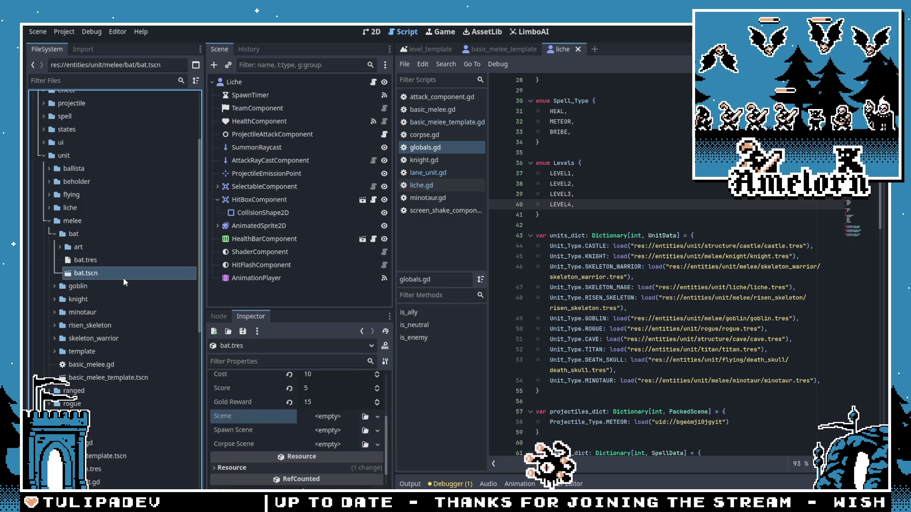
{"action": "key", "text": "Delete"}
{"action": "left_click", "coordinate": [520, 297]}
{"action": "key", "text": "Delete"}
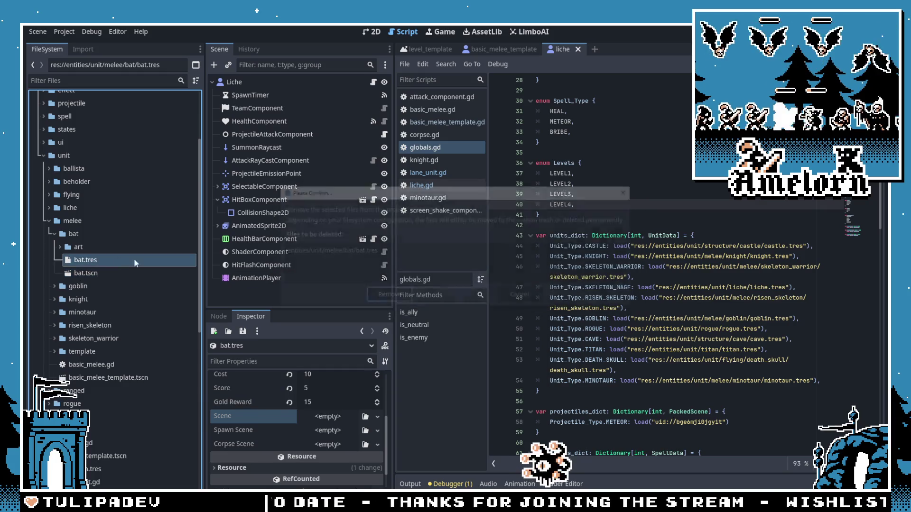
{"action": "left_click", "coordinate": [521, 297]}
{"action": "left_click", "coordinate": [84, 234]}
{"action": "left_click", "coordinate": [85, 246]}
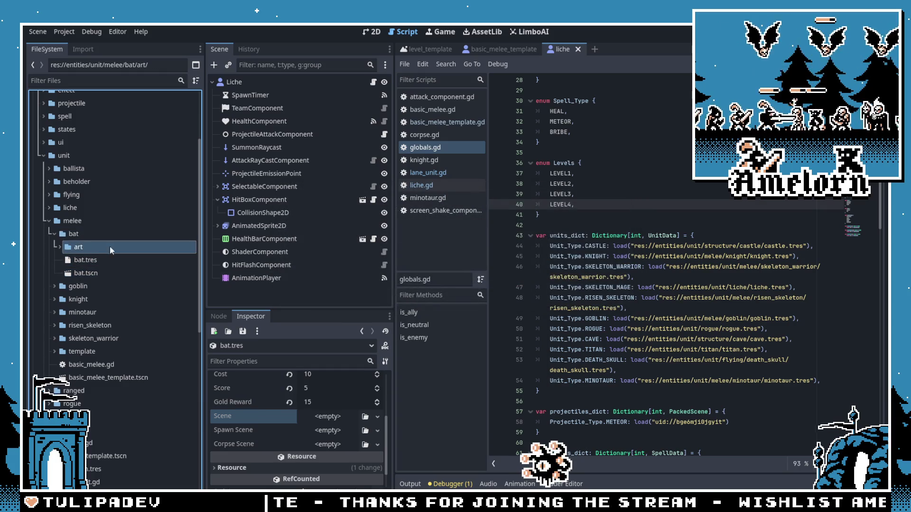
{"action": "key", "text": "Delete"}
{"action": "left_click", "coordinate": [508, 327]}
Step: Remove the entire bat folder from the project
{"action": "key", "text": "Up"}
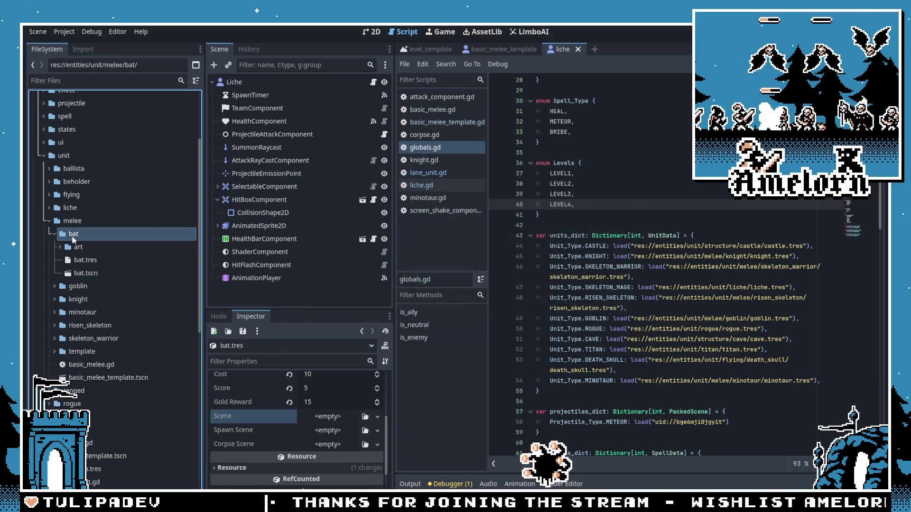
{"action": "key", "text": "Delete"}
{"action": "left_click", "coordinate": [385, 297]}
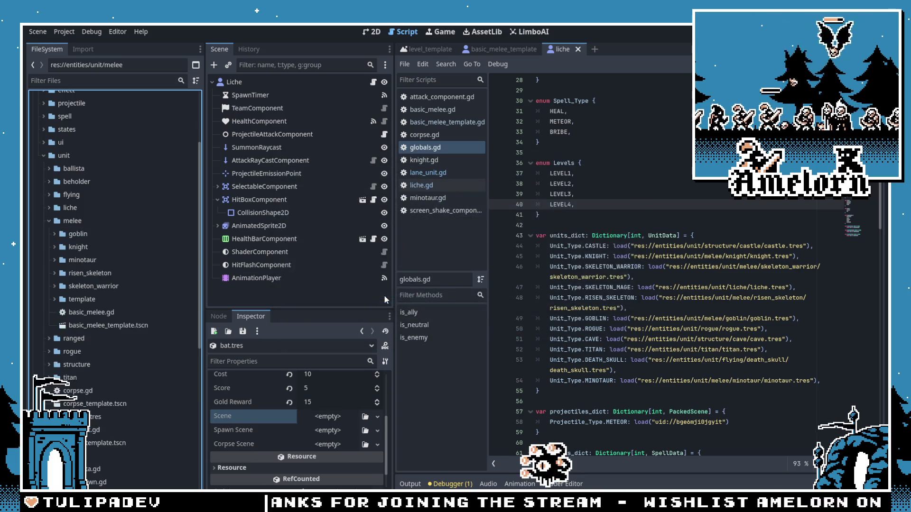
Step: Run the game, delete the leftover BAT cost line in bribe.gd, and rerun
{"action": "scroll", "coordinate": [626, 190], "scroll_direction": "up", "scroll_amount": 8}
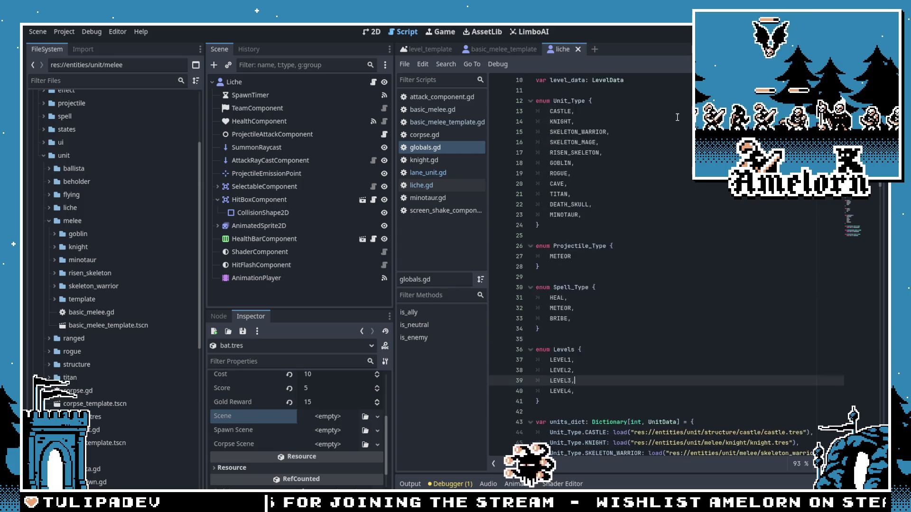
{"action": "key", "text": "F5"}
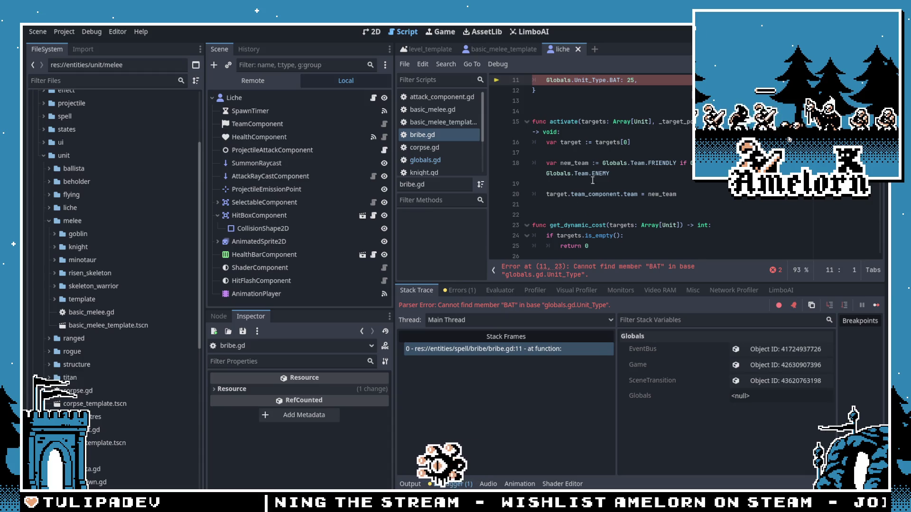
{"action": "scroll", "coordinate": [643, 165], "scroll_direction": "up", "scroll_amount": 4}
{"action": "left_click_drag", "start_coordinate": [659, 188], "coordinate": [657, 174]}
{"action": "key", "text": "BackSpace"}
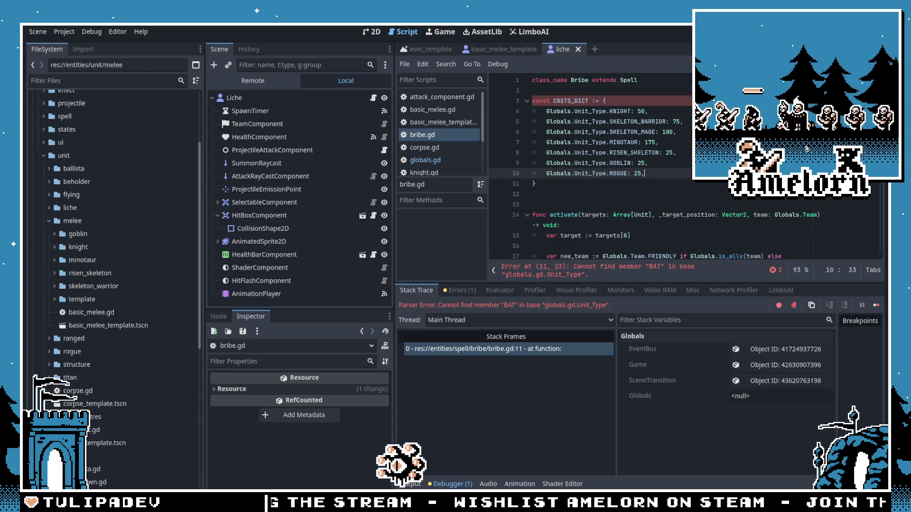
{"action": "key", "text": "F5"}
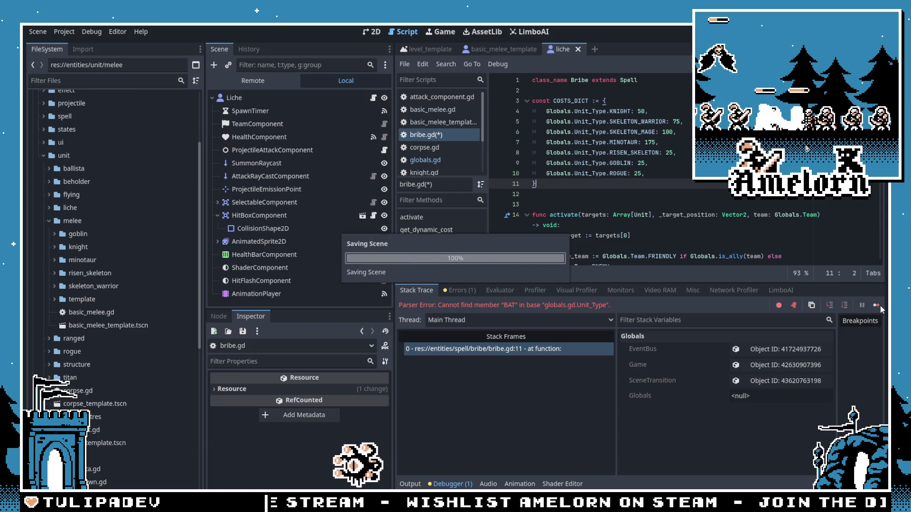
Step: Delete the BAT effect offset entry in effects_manager.gd and run the game again
{"action": "scroll", "coordinate": [752, 258], "scroll_direction": "up", "scroll_amount": 3}
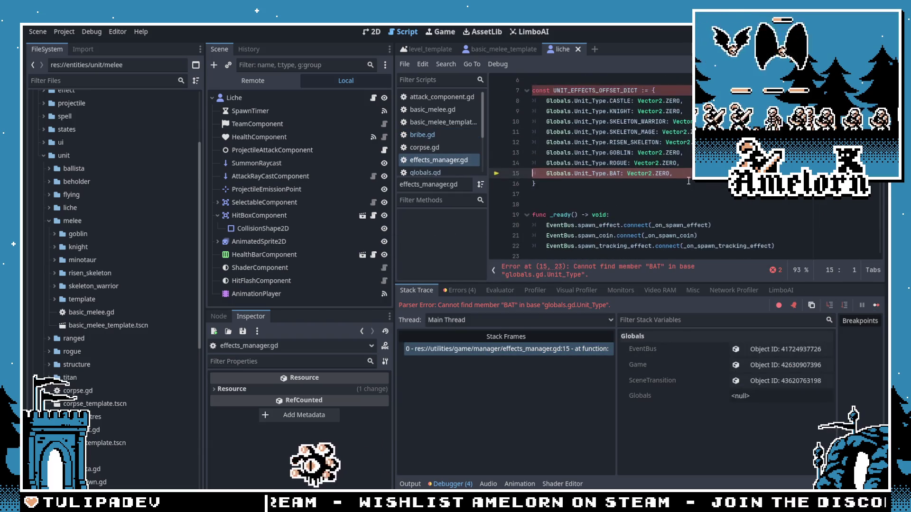
{"action": "left_click_drag", "start_coordinate": [702, 173], "coordinate": [702, 163]}
{"action": "key", "text": "BackSpace"}
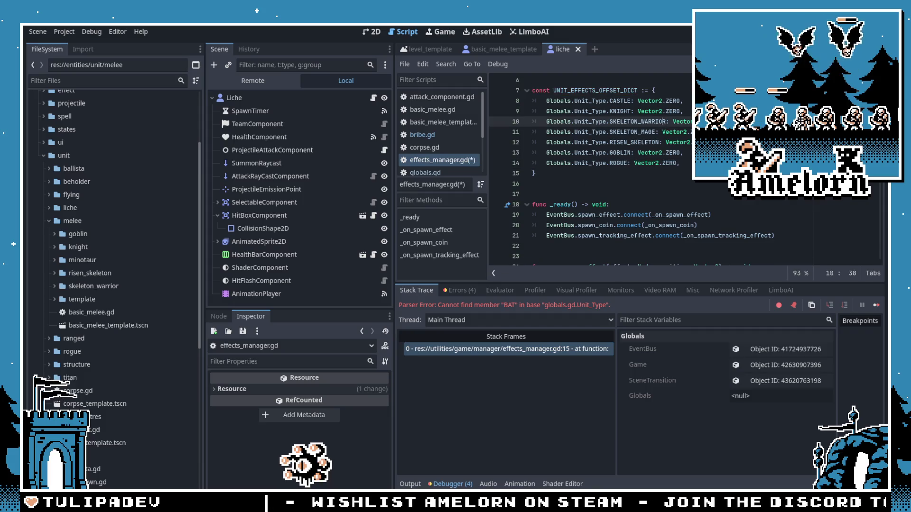
{"action": "left_click", "coordinate": [876, 305]}
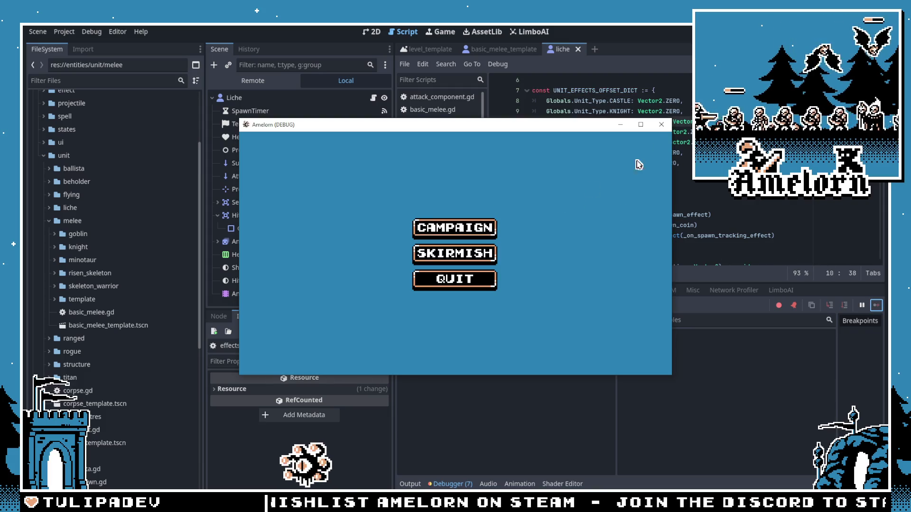
Step: Start a Forest Conquest skirmish from the running game's main menu
{"action": "left_click", "coordinate": [420, 252]}
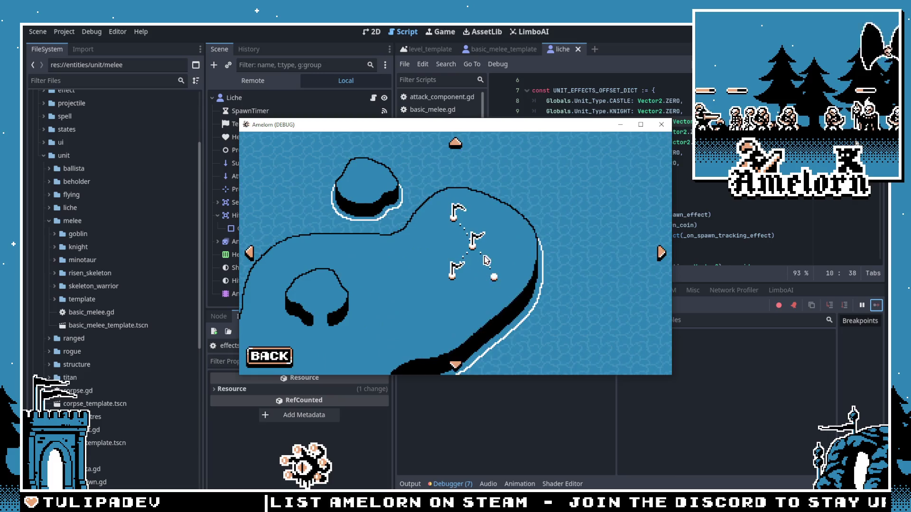
{"action": "left_click", "coordinate": [470, 270]}
{"action": "left_click", "coordinate": [425, 293]}
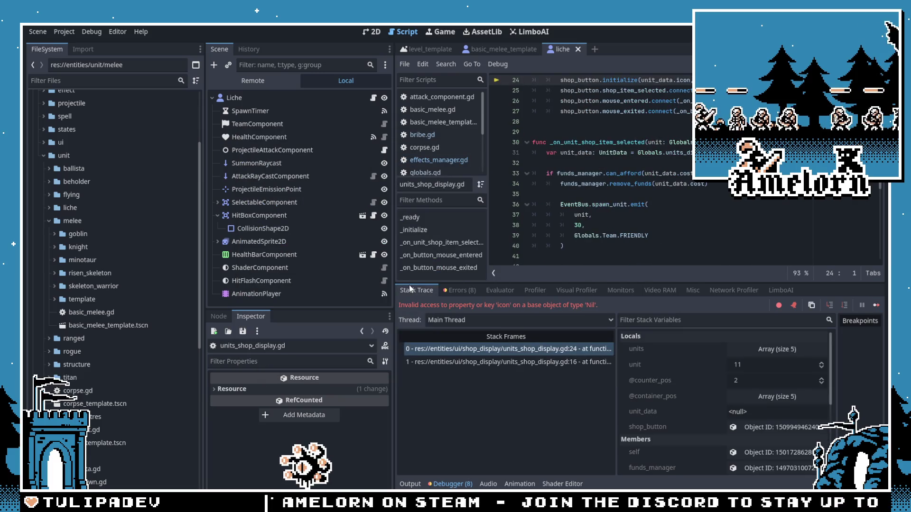
Step: Inspect the crashing unit loop around line 24 of units_shop_display.gd
{"action": "scroll", "coordinate": [582, 190], "scroll_direction": "up", "scroll_amount": 2}
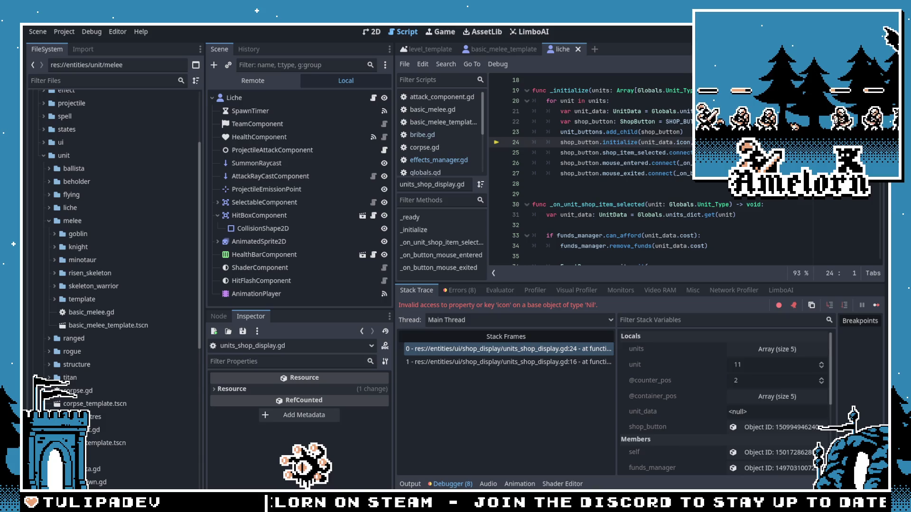
{"action": "scroll", "coordinate": [686, 131], "scroll_direction": "up", "scroll_amount": 1}
{"action": "left_click", "coordinate": [686, 130]}
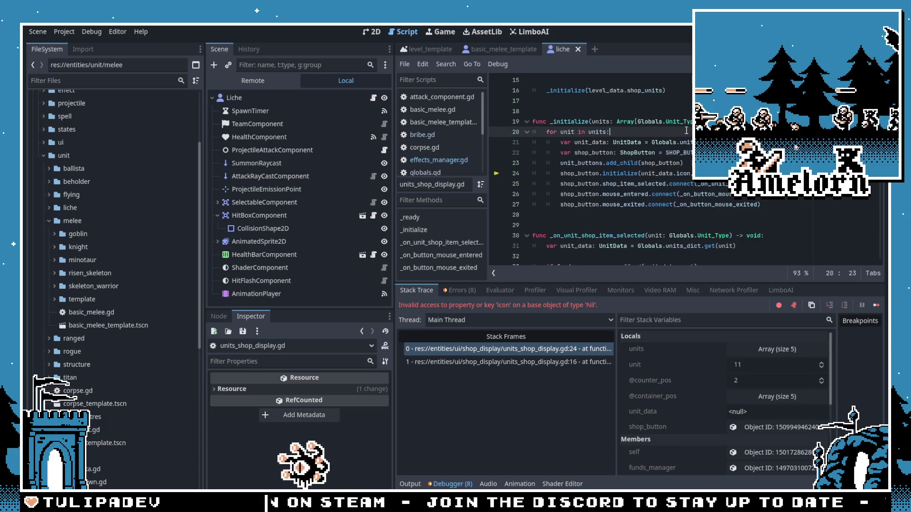
{"action": "left_click", "coordinate": [686, 112]}
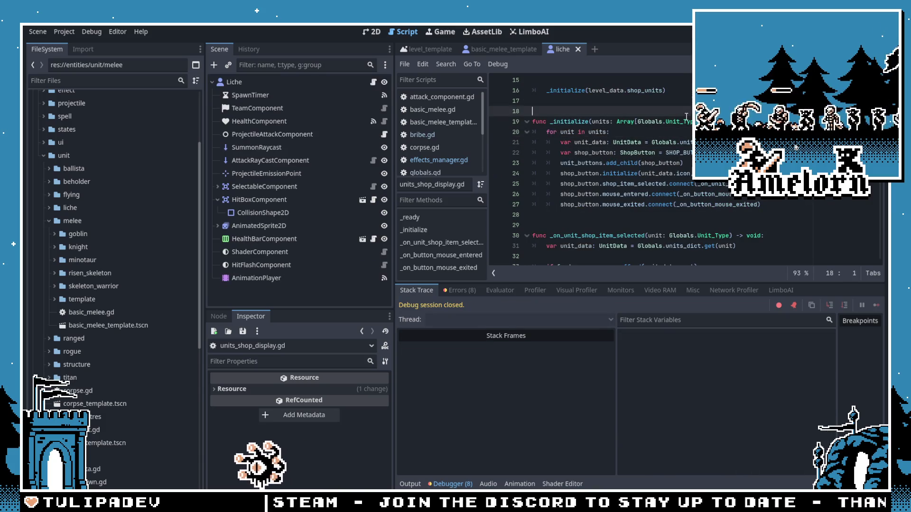
Step: Reload the current project, then relaunch a Forest Conquest skirmish, which crashes again on null 'icon'
{"action": "left_click", "coordinate": [69, 34]}
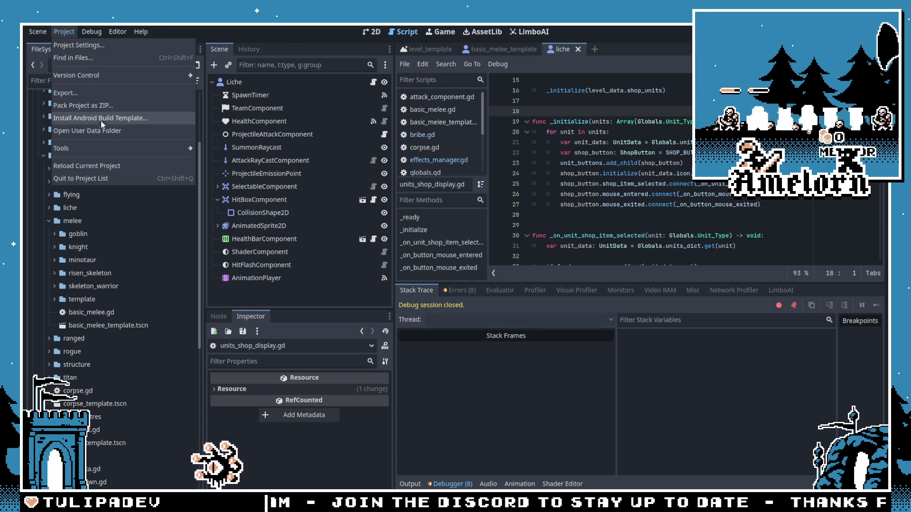
{"action": "left_click", "coordinate": [81, 165]}
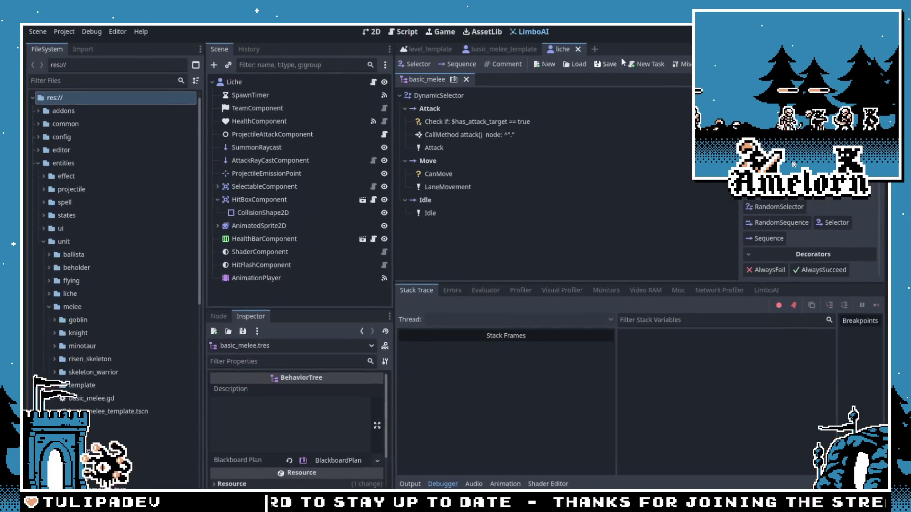
{"action": "key", "text": "F5"}
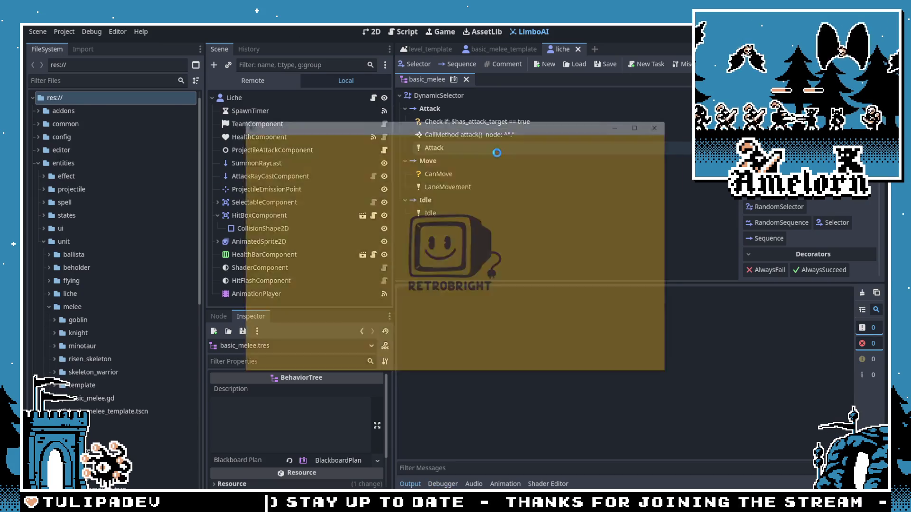
{"action": "left_click", "coordinate": [443, 244]}
{"action": "left_click", "coordinate": [451, 243]}
{"action": "left_click", "coordinate": [400, 291]}
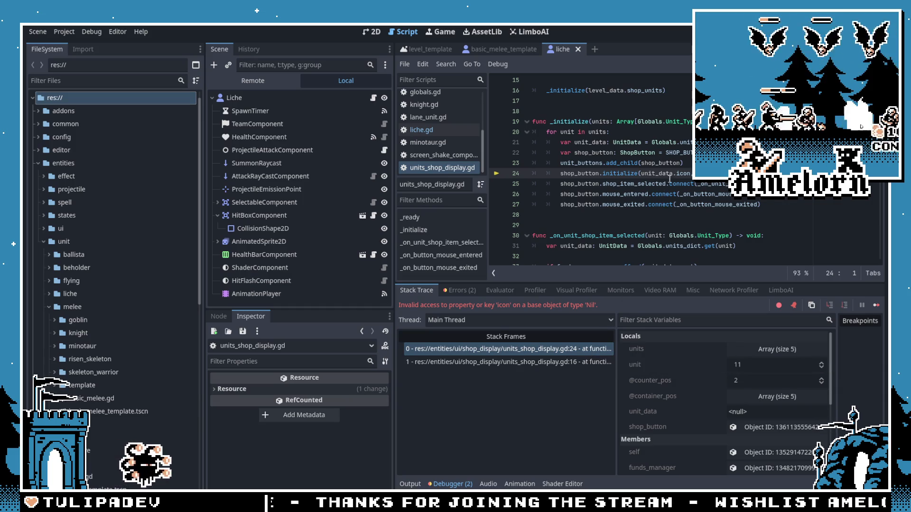
Step: Inspect the crashing line 24 and the calling frame's level_data in the Stack Trace
{"action": "scroll", "coordinate": [671, 178], "scroll_direction": "up", "scroll_amount": 4}
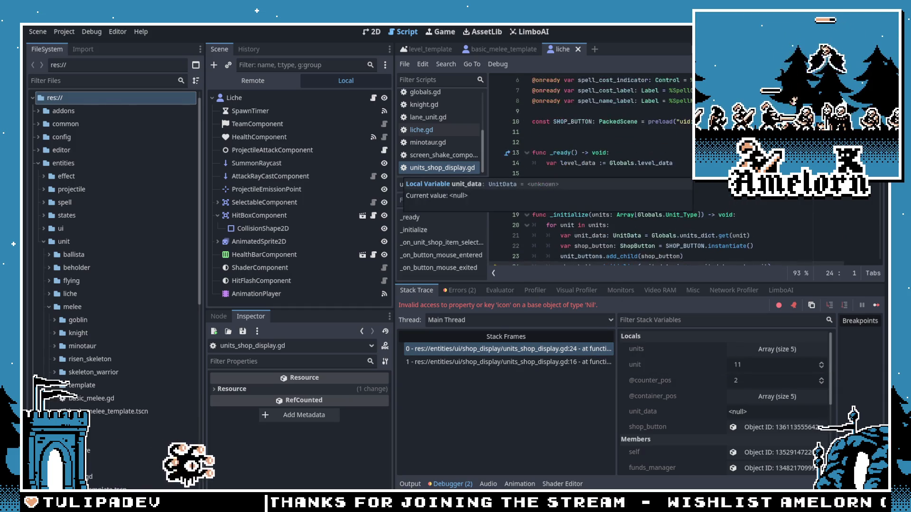
{"action": "scroll", "coordinate": [671, 178], "scroll_direction": "up", "scroll_amount": 1}
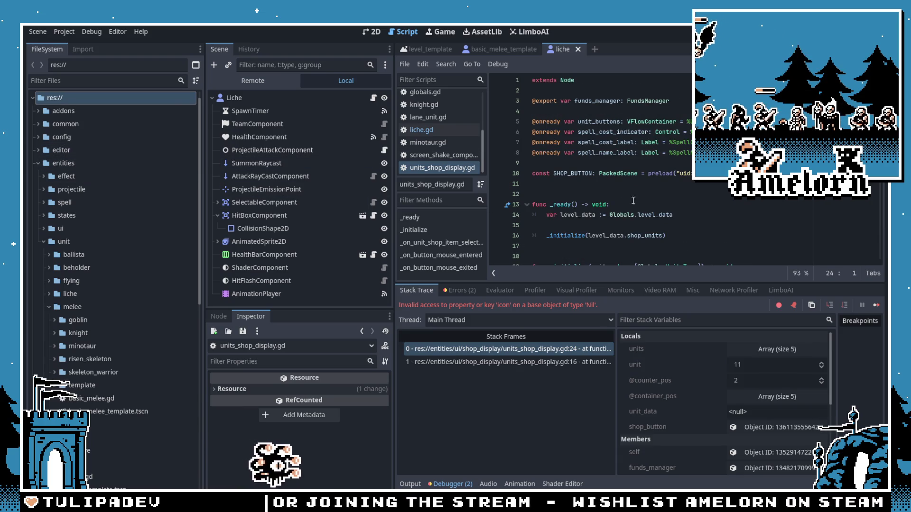
{"action": "scroll", "coordinate": [643, 205], "scroll_direction": "down", "scroll_amount": 1}
{"action": "left_click", "coordinate": [541, 349]}
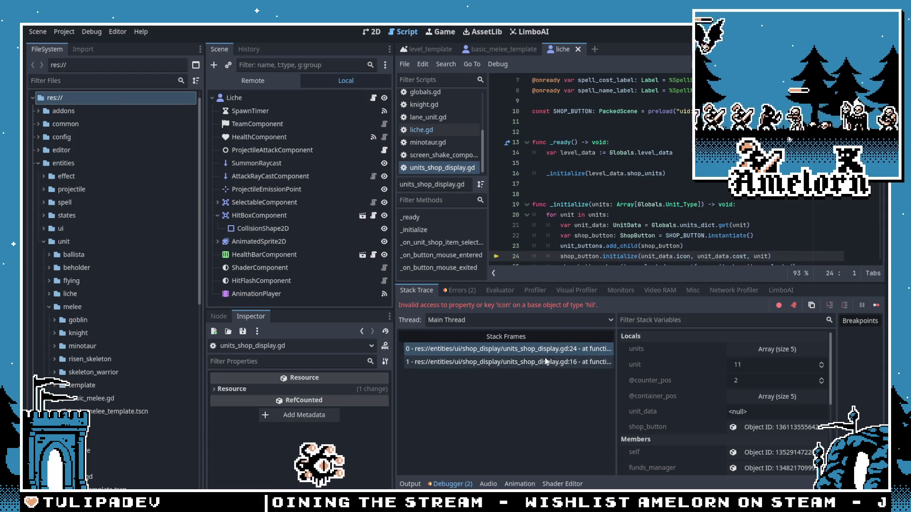
{"action": "left_click", "coordinate": [540, 362]}
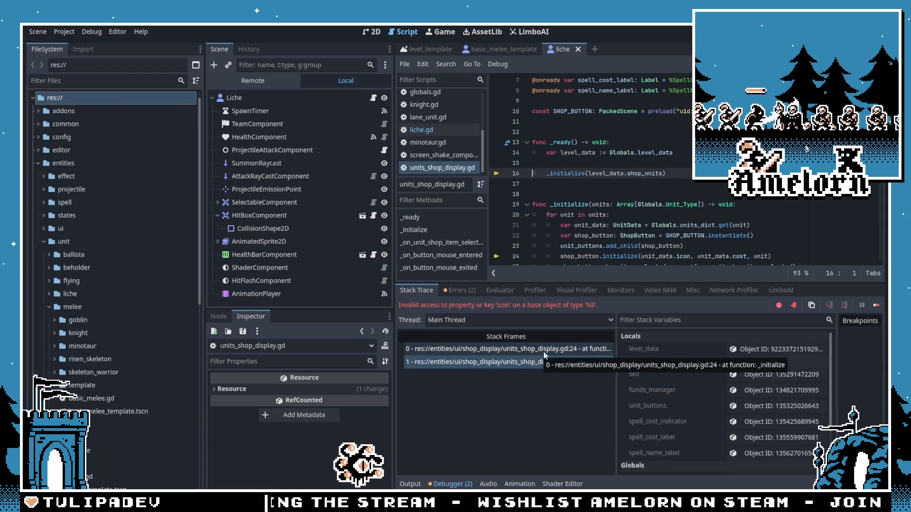
{"action": "left_click", "coordinate": [543, 351]}
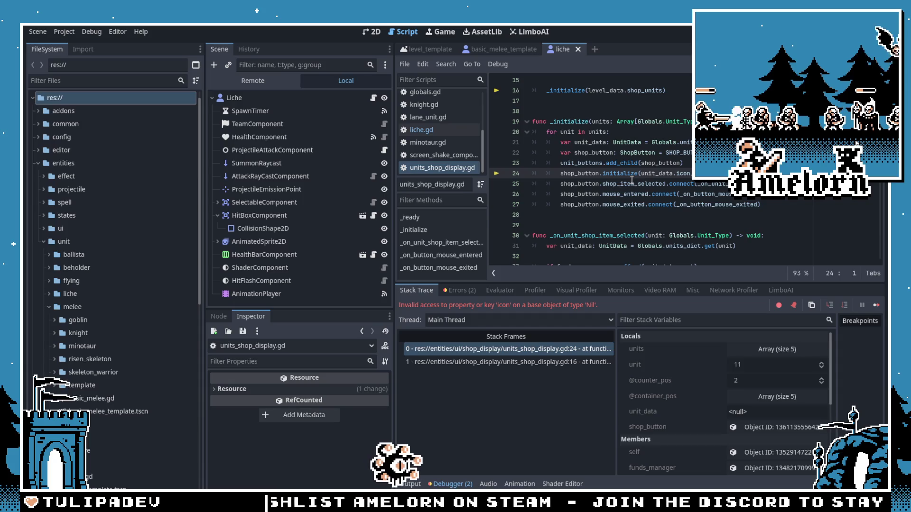
Step: Jump from the unit_data lookup line to the units_dict definition in globals.gd
{"action": "double_click", "coordinate": [567, 131]}
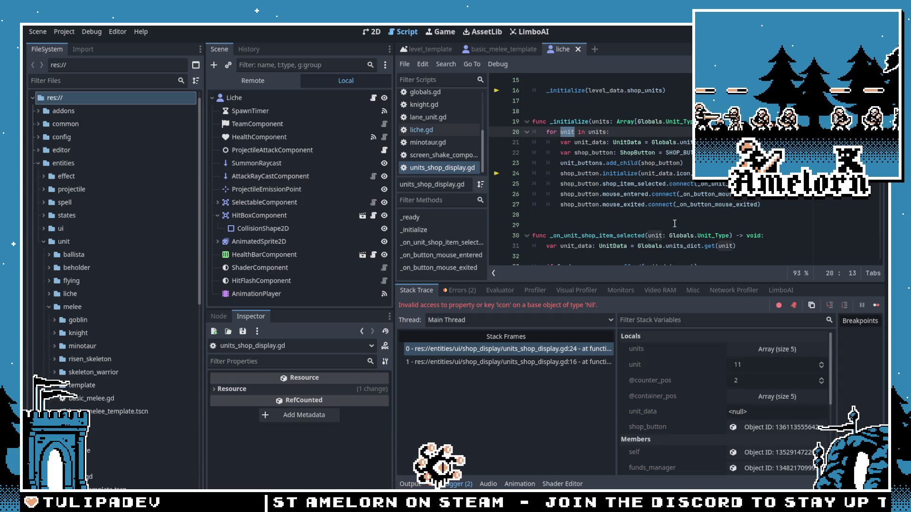
{"action": "left_click", "coordinate": [799, 143]}
{"action": "key", "text": "F12"}
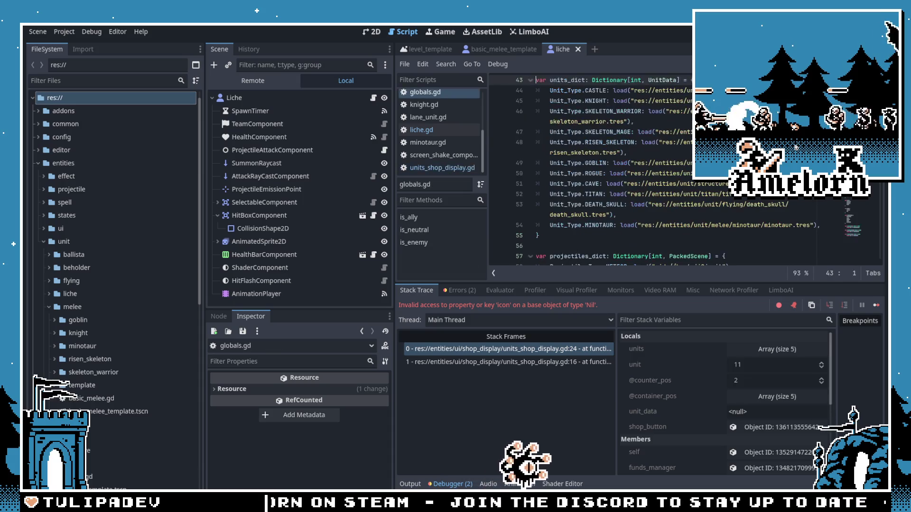
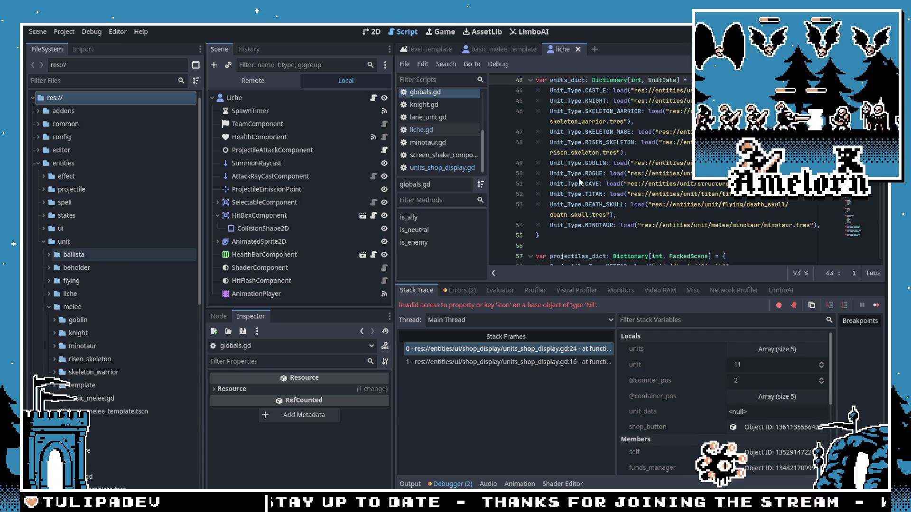
Step: Inspect the ROGUE entry and the expanded units array in the debugger locals
{"action": "left_click", "coordinate": [619, 173]}
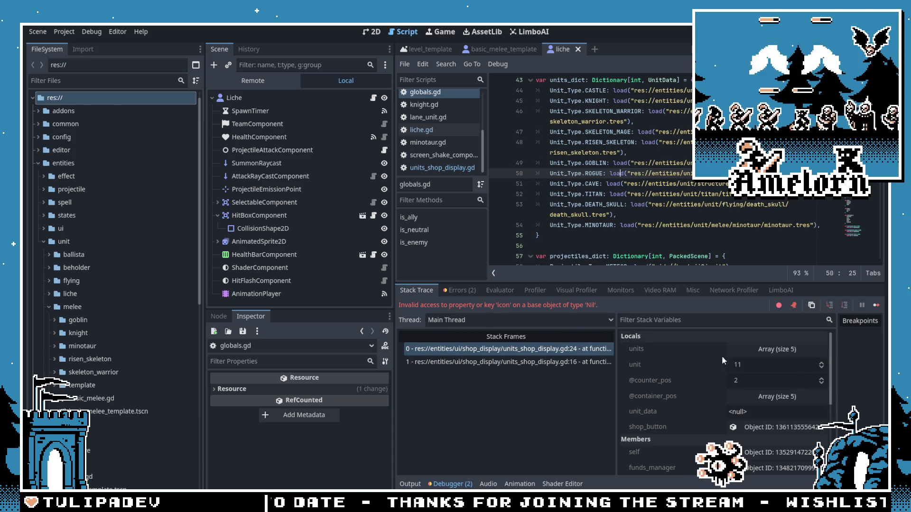
{"action": "left_click", "coordinate": [755, 353]}
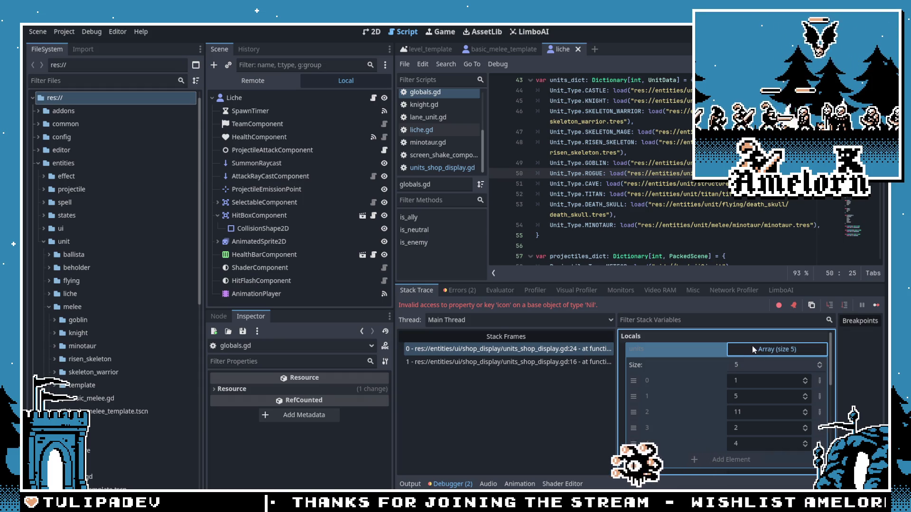
{"action": "scroll", "coordinate": [654, 221], "scroll_direction": "up", "scroll_amount": 1}
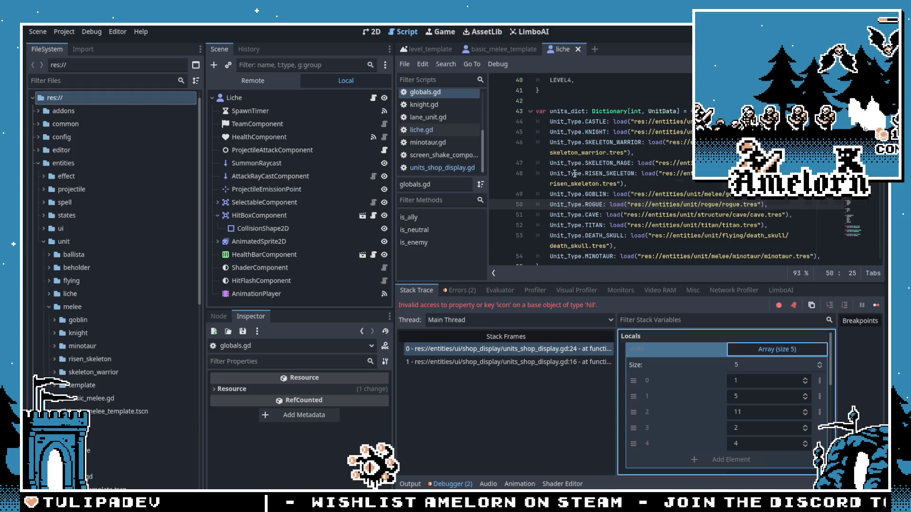
{"action": "mouse_move", "coordinate": [575, 174]}
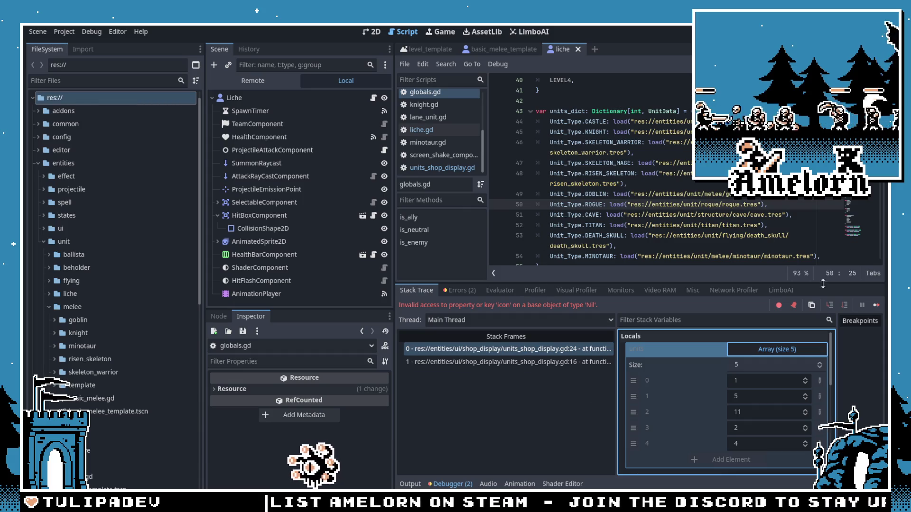
Step: Continue past the current break to the spawn error, then stop the debug session with F8
{"action": "left_click", "coordinate": [876, 305]}
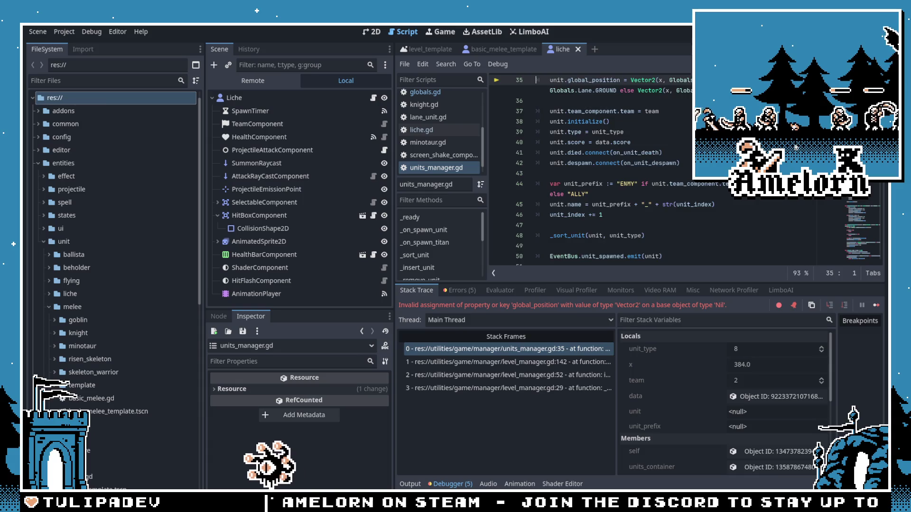
{"action": "scroll", "coordinate": [745, 200], "scroll_direction": "up", "scroll_amount": 2}
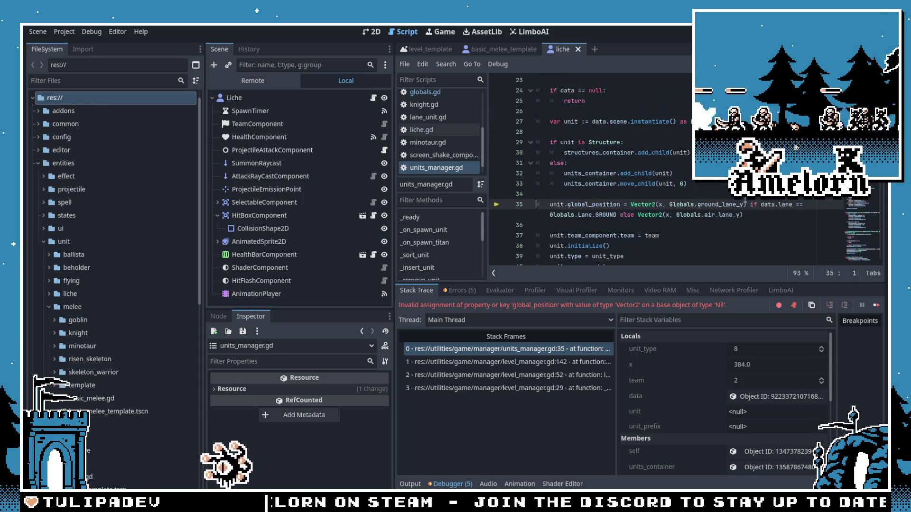
{"action": "scroll", "coordinate": [701, 189], "scroll_direction": "up", "scroll_amount": 2}
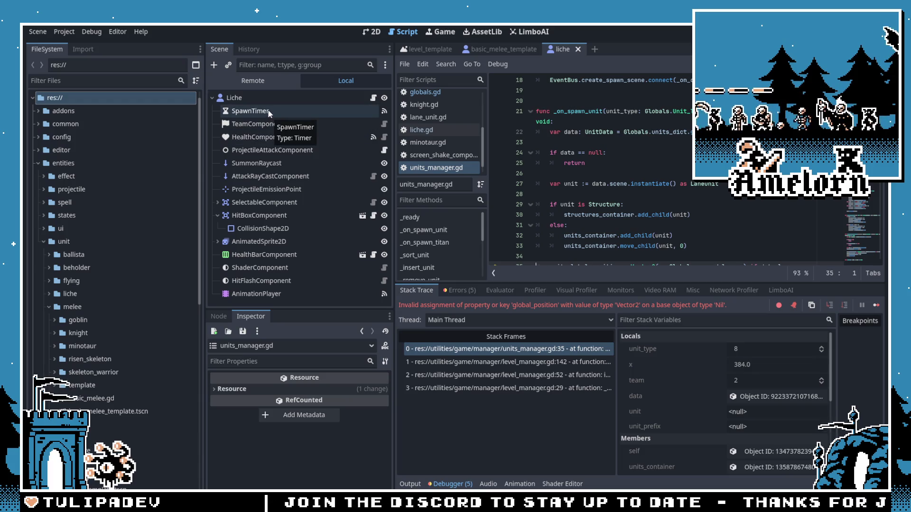
{"action": "key", "text": "F8"}
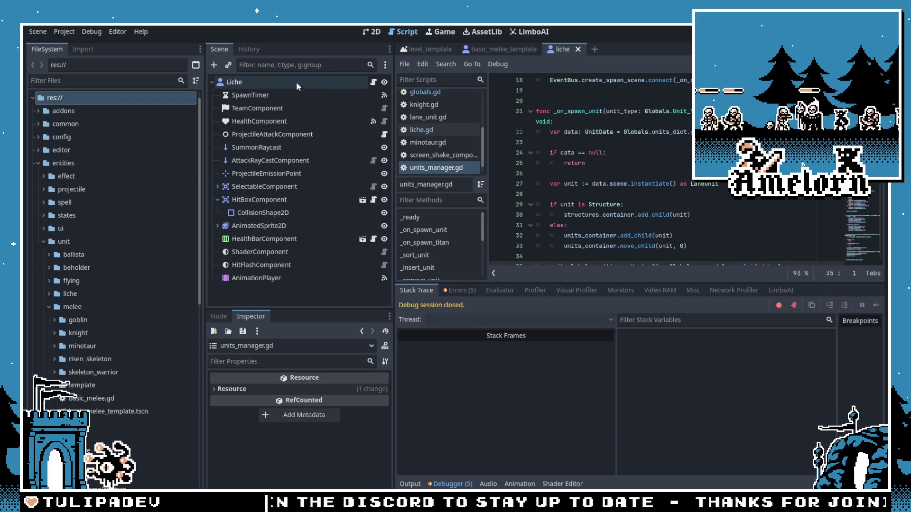
Step: Open config/level_data/instances/forest_conquest.tres in the Inspector
{"action": "left_click", "coordinate": [36, 160]}
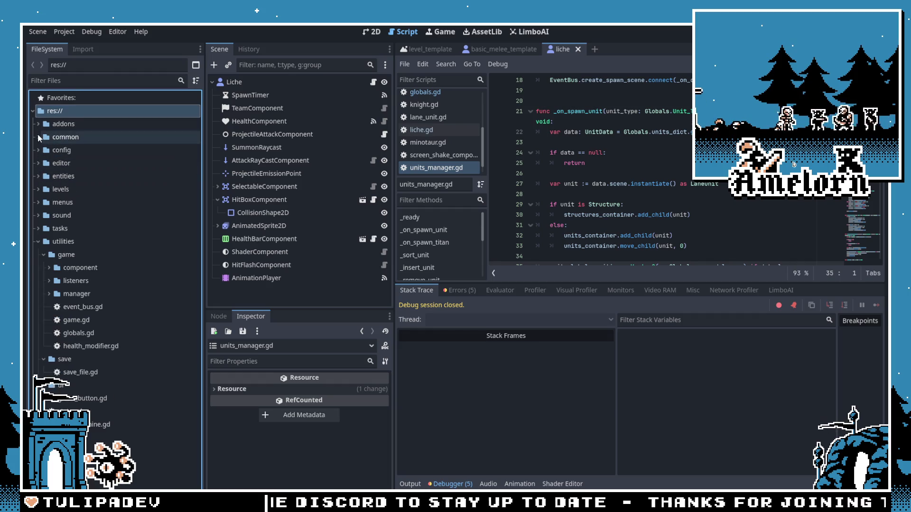
{"action": "left_click", "coordinate": [37, 136]}
{"action": "left_click", "coordinate": [43, 154]}
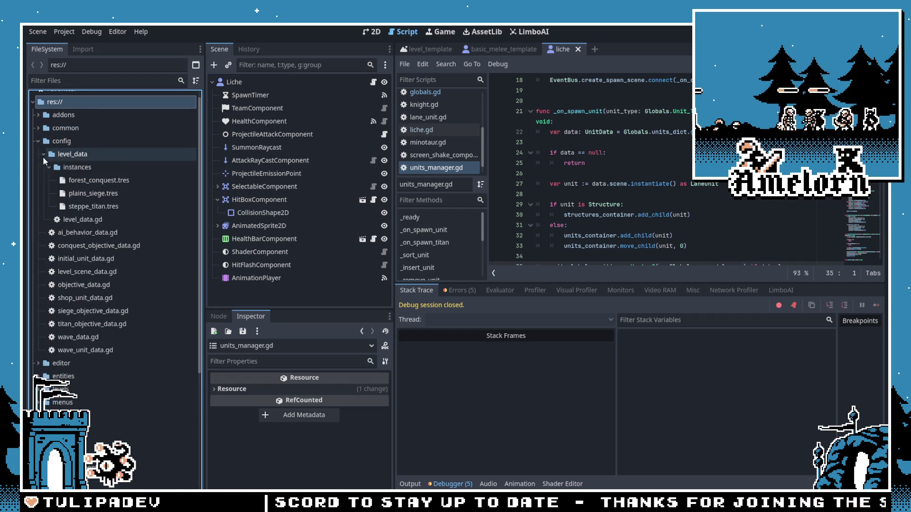
{"action": "left_click", "coordinate": [97, 180]}
{"action": "scroll", "coordinate": [338, 429], "scroll_direction": "down", "scroll_amount": 10}
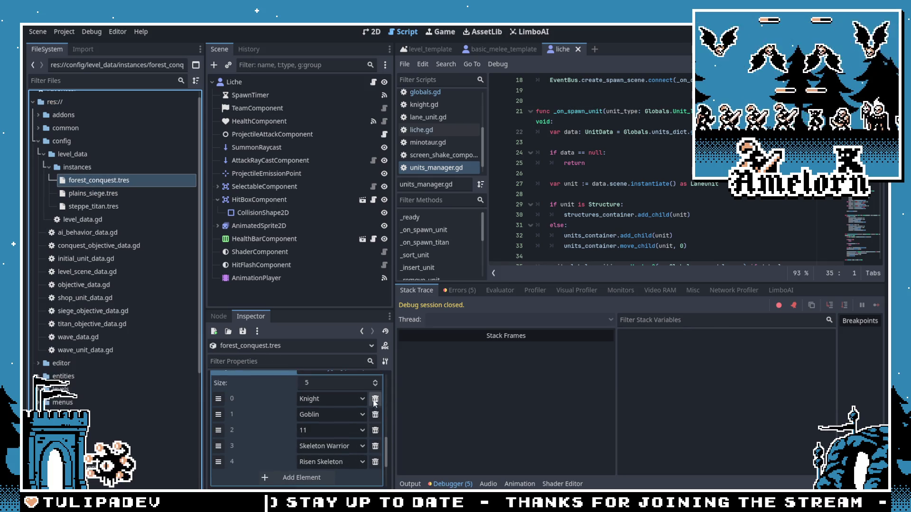
{"action": "scroll", "coordinate": [351, 429], "scroll_direction": "down", "scroll_amount": 5}
{"action": "scroll", "coordinate": [339, 427], "scroll_direction": "up", "scroll_amount": 5}
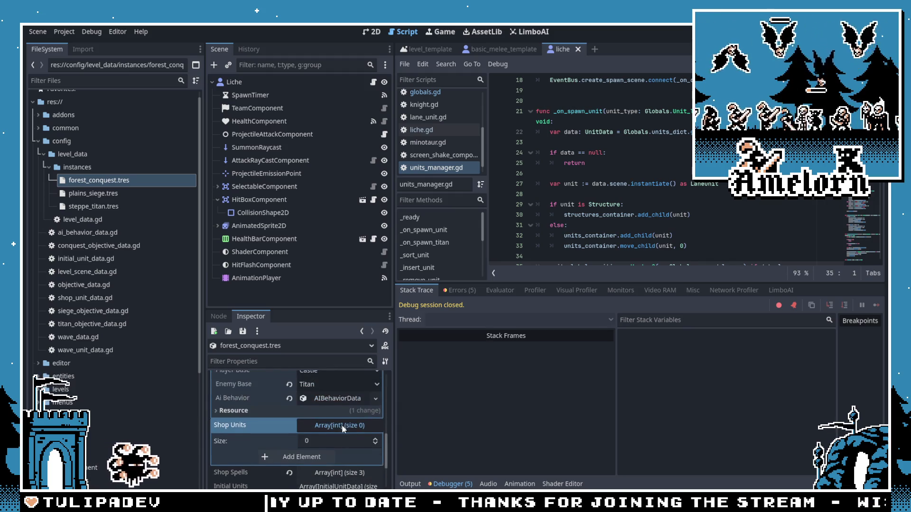
{"action": "scroll", "coordinate": [333, 440], "scroll_direction": "down", "scroll_amount": 2}
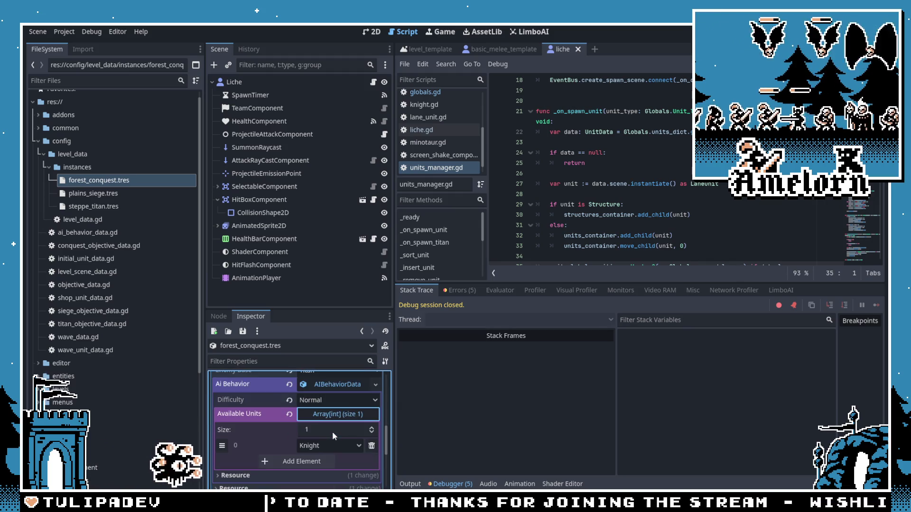
Step: Add three Shop Units: Knight, Skeleton Warrior and Risen Skeleton
{"action": "left_click", "coordinate": [328, 406]}
{"action": "left_click", "coordinate": [313, 441]}
{"action": "left_click", "coordinate": [309, 458]}
{"action": "left_click", "coordinate": [310, 474]}
{"action": "left_click", "coordinate": [335, 407]}
{"action": "left_click", "coordinate": [329, 376]}
{"action": "left_click", "coordinate": [332, 414]}
{"action": "left_click", "coordinate": [335, 387]}
{"action": "left_click", "coordinate": [328, 429]}
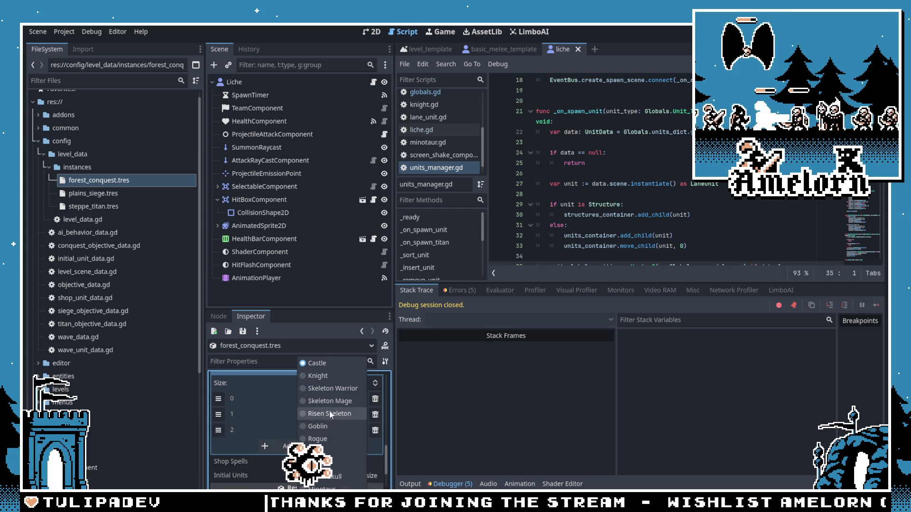
{"action": "left_click", "coordinate": [329, 403]}
Step: Add Goblin and Minotaur as the fourth and fifth Shop Units
{"action": "left_click", "coordinate": [304, 446]}
{"action": "left_click", "coordinate": [305, 463]}
{"action": "left_click", "coordinate": [332, 445]}
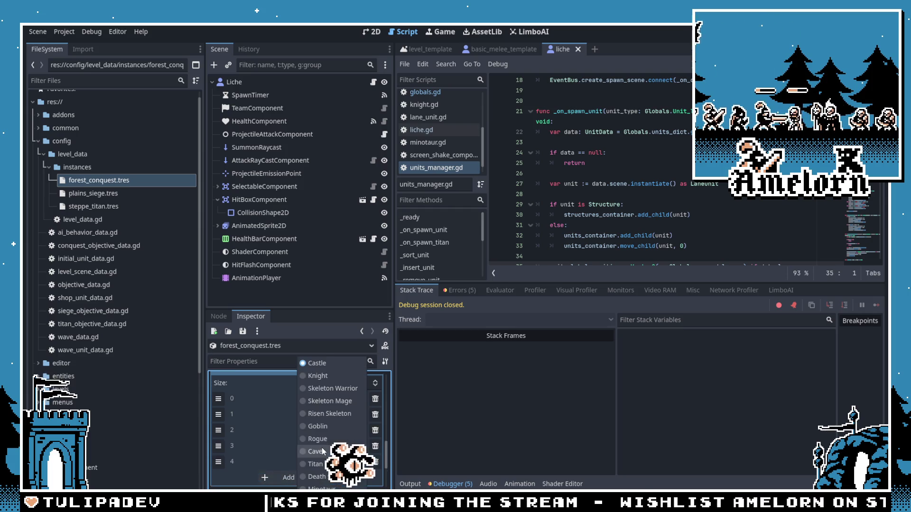
{"action": "left_click", "coordinate": [332, 432]}
{"action": "left_click", "coordinate": [339, 460]}
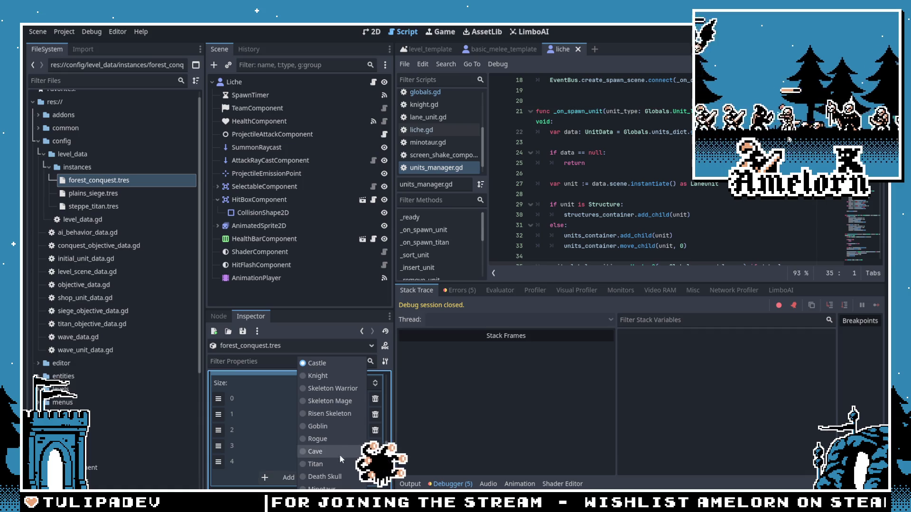
{"action": "left_click", "coordinate": [322, 489]}
Step: Run the game with F5
{"action": "left_click", "coordinate": [534, 377]}
{"action": "left_click", "coordinate": [615, 227]}
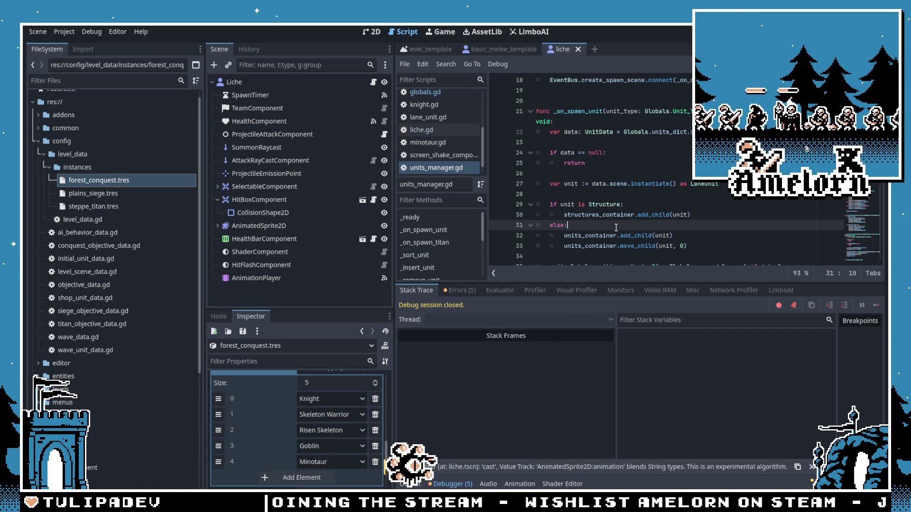
{"action": "key", "text": "F5"}
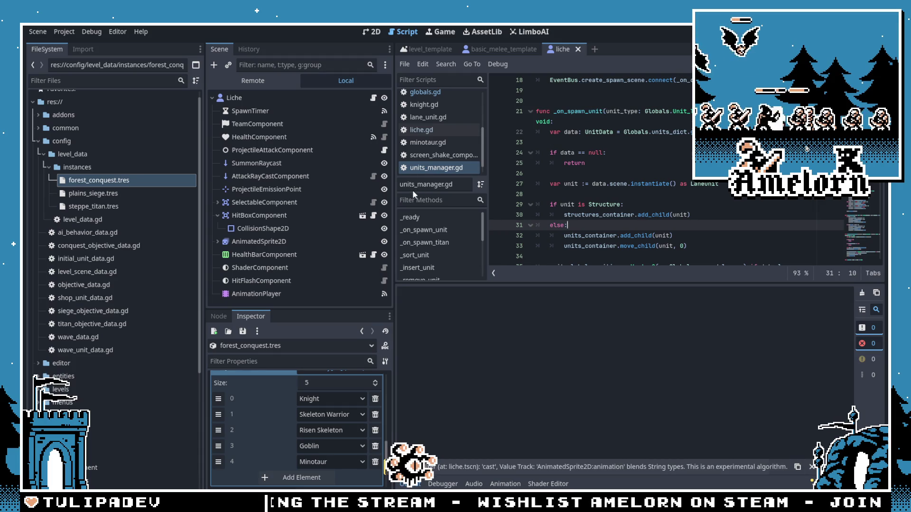
Step: Start playing the Forest Conquest level from the game's main menu
{"action": "left_click", "coordinate": [470, 251]}
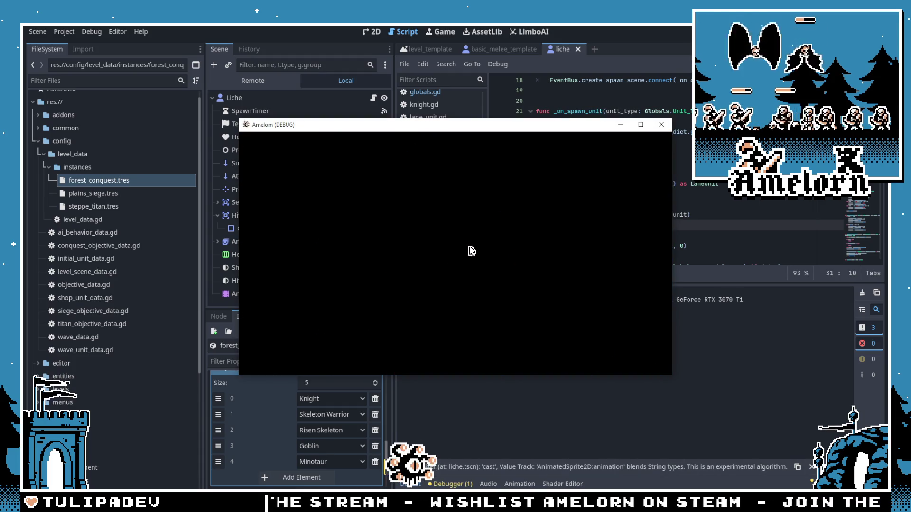
{"action": "left_click", "coordinate": [500, 261]}
{"action": "left_click", "coordinate": [437, 294]}
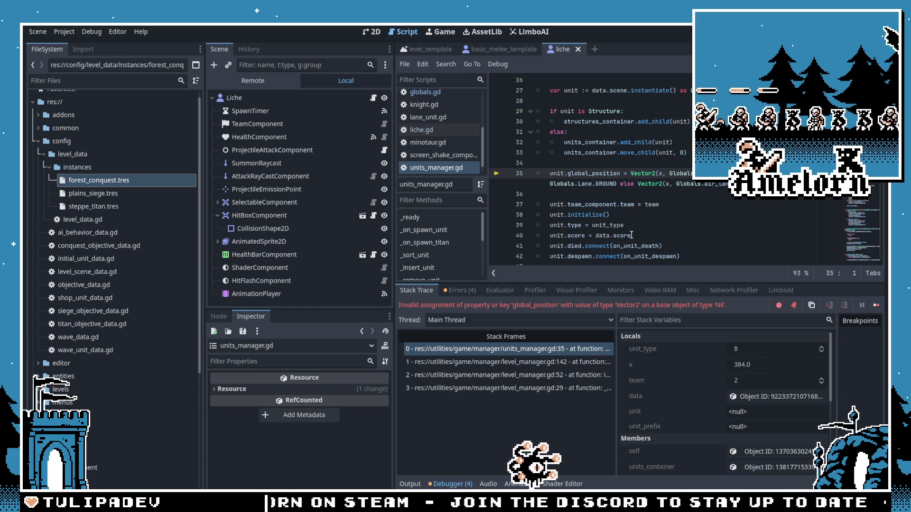
Step: Check the level_manager.gd frames at lines 142 and 52, then stop the debug session
{"action": "mouse_move", "coordinate": [628, 233]}
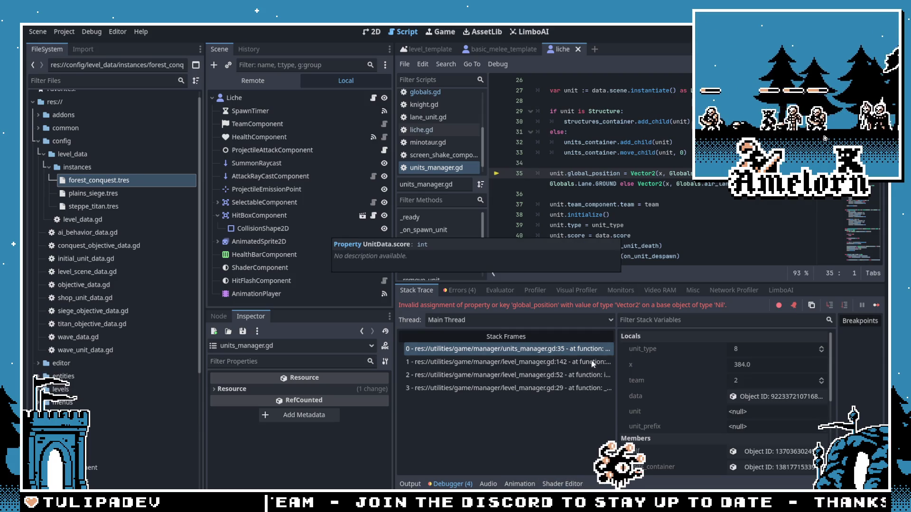
{"action": "left_click", "coordinate": [560, 363]}
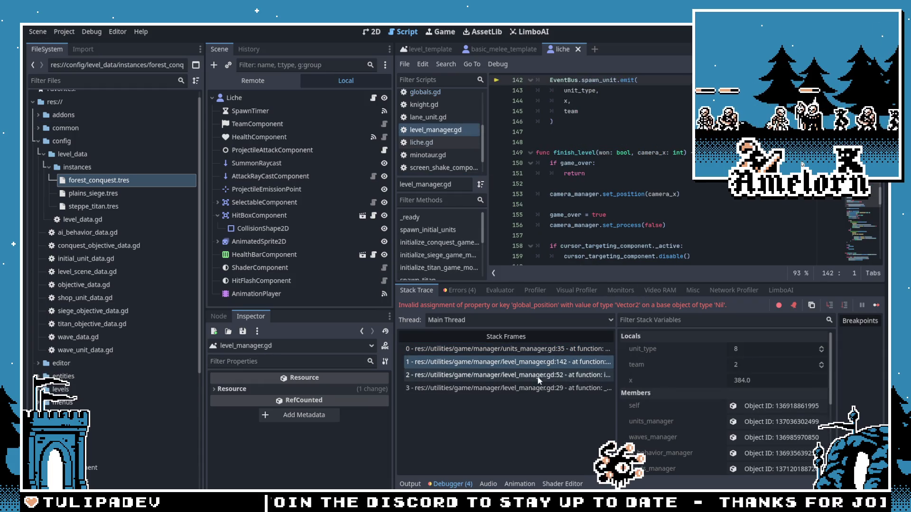
{"action": "left_click", "coordinate": [509, 375]}
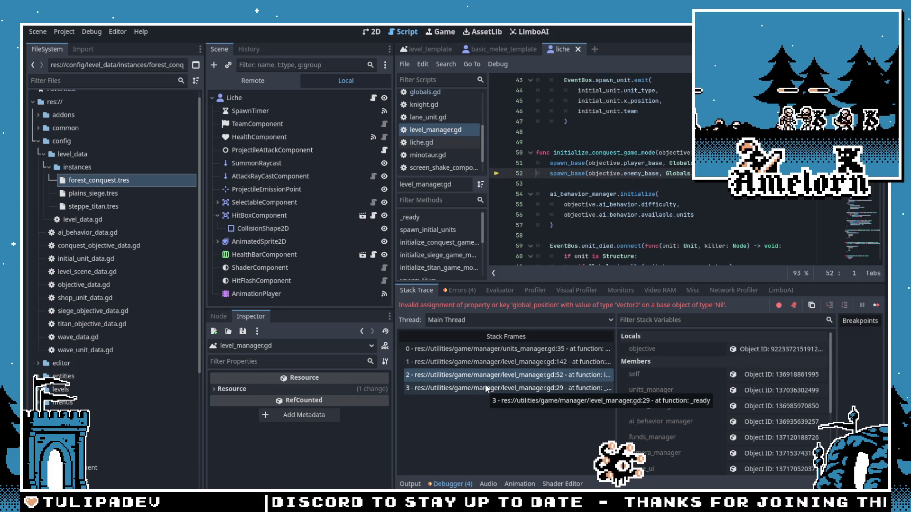
{"action": "left_click", "coordinate": [592, 153]}
{"action": "key", "text": "F8"}
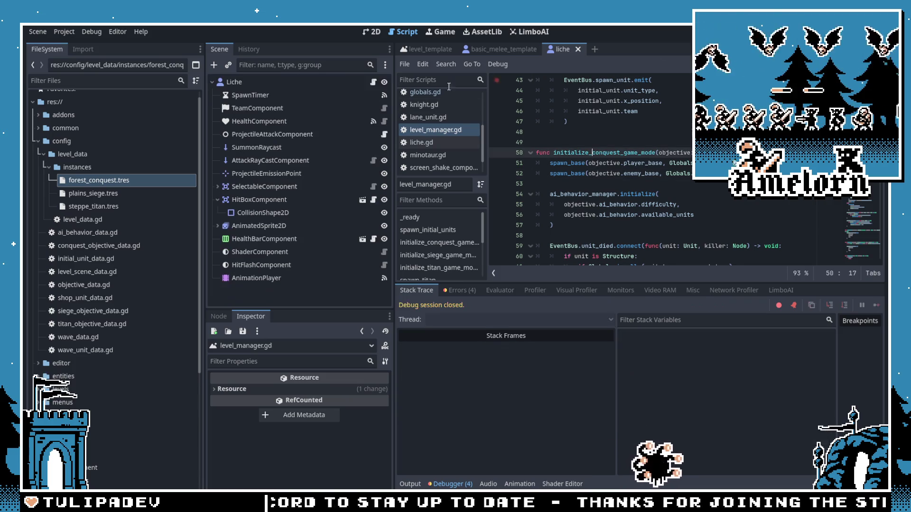
Step: Set forest_conquest.tres's Enemy Base to Cave
{"action": "left_click", "coordinate": [98, 180]}
{"action": "scroll", "coordinate": [293, 421], "scroll_direction": "down", "scroll_amount": 3}
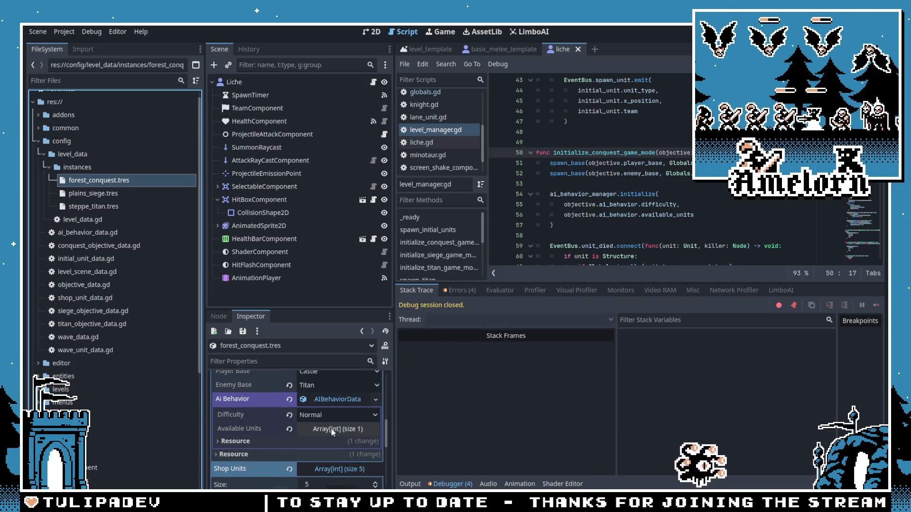
{"action": "left_click", "coordinate": [337, 399]}
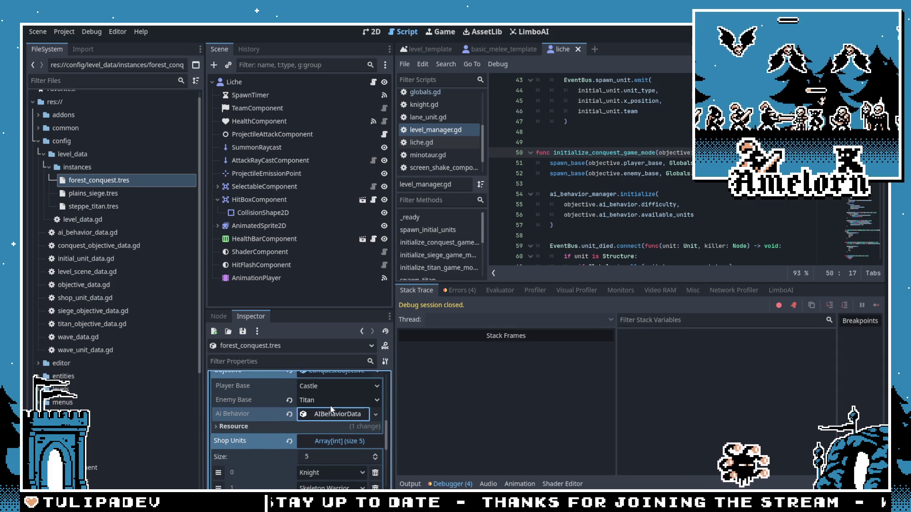
{"action": "left_click", "coordinate": [330, 403]}
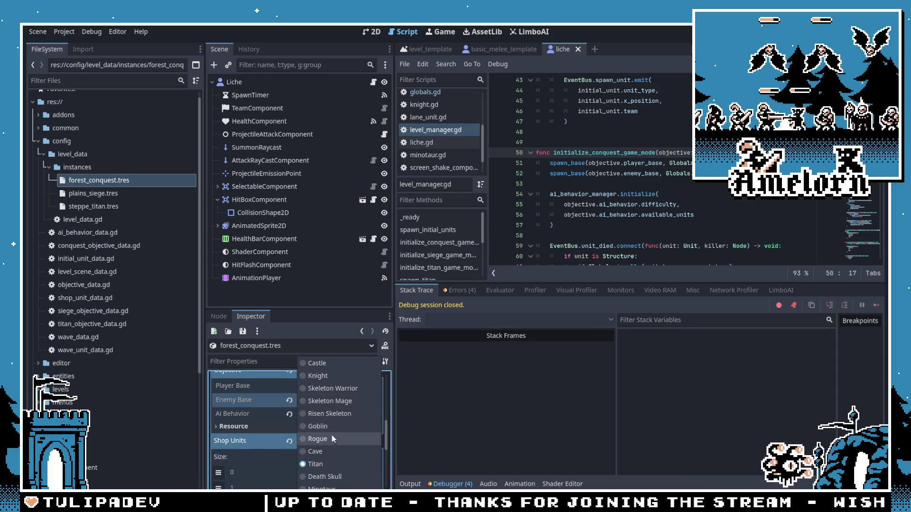
{"action": "left_click", "coordinate": [327, 451]}
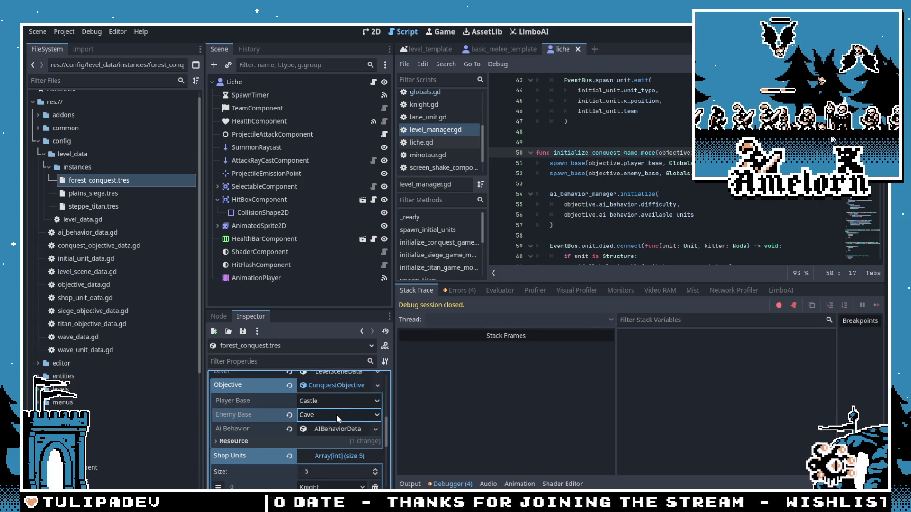
Step: Review the Objective and Level resources, then run the project to test
{"action": "scroll", "coordinate": [337, 417], "scroll_direction": "up", "scroll_amount": 1}
{"action": "left_click", "coordinate": [335, 402]}
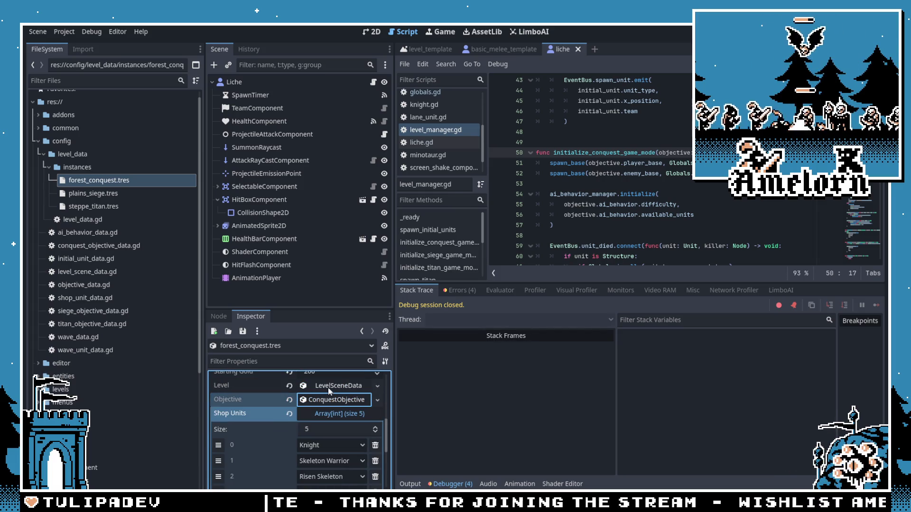
{"action": "left_click", "coordinate": [329, 386]}
{"action": "left_click", "coordinate": [328, 385]}
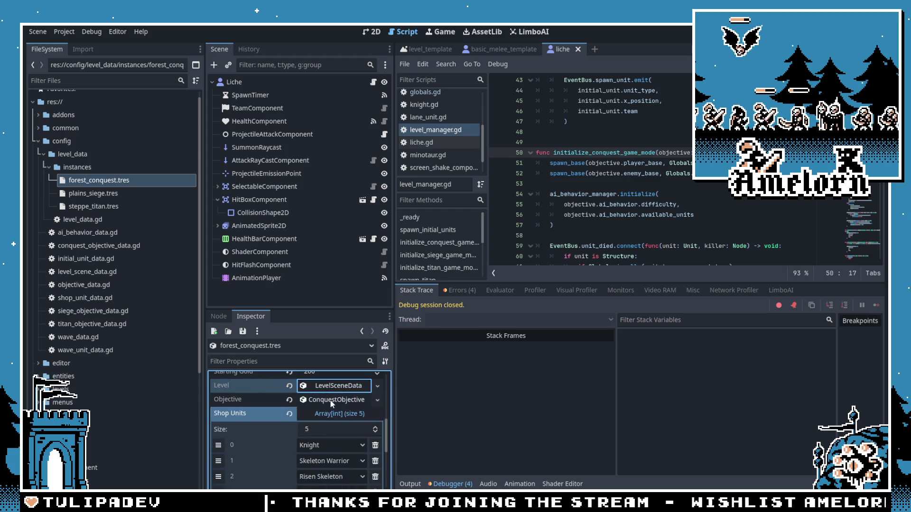
{"action": "key", "text": "F5"}
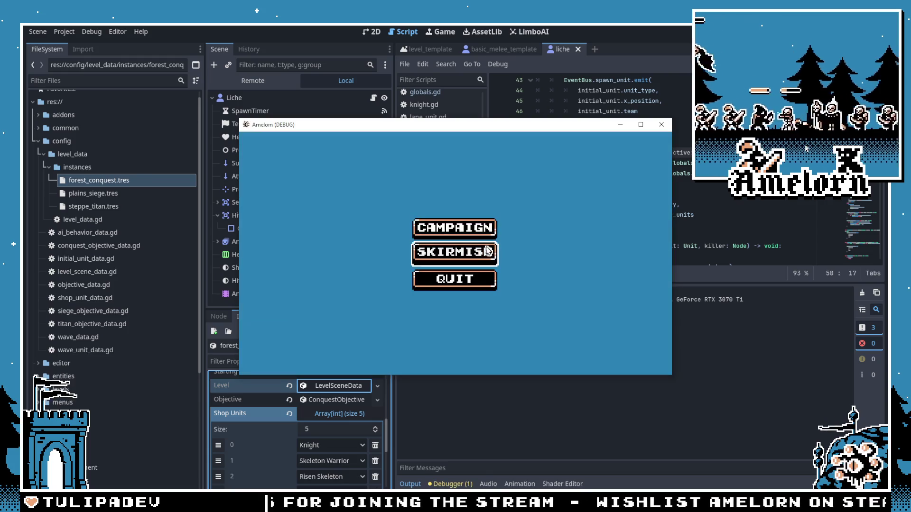
Step: Start a Forest Conquest skirmish and buy a knight at the castle
{"action": "left_click", "coordinate": [462, 261]}
{"action": "left_click", "coordinate": [399, 292]}
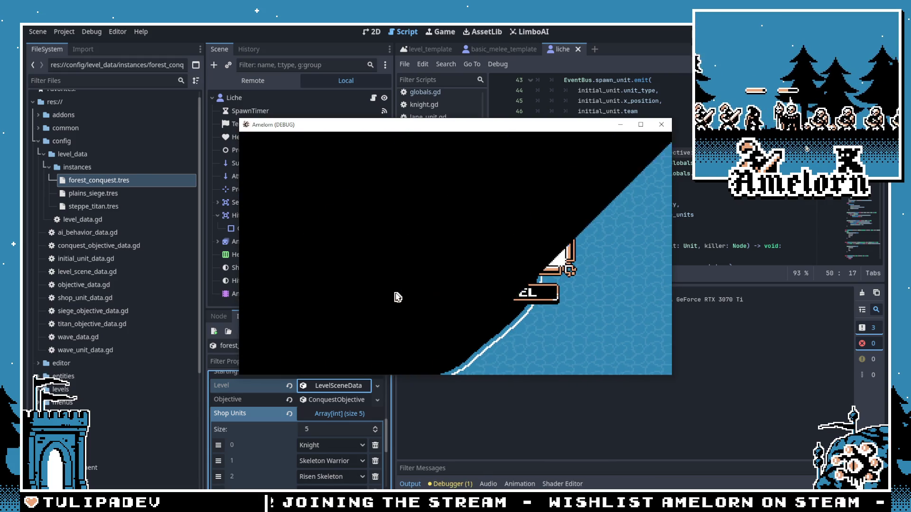
{"action": "left_click", "coordinate": [309, 327]}
{"action": "left_click", "coordinate": [259, 336]}
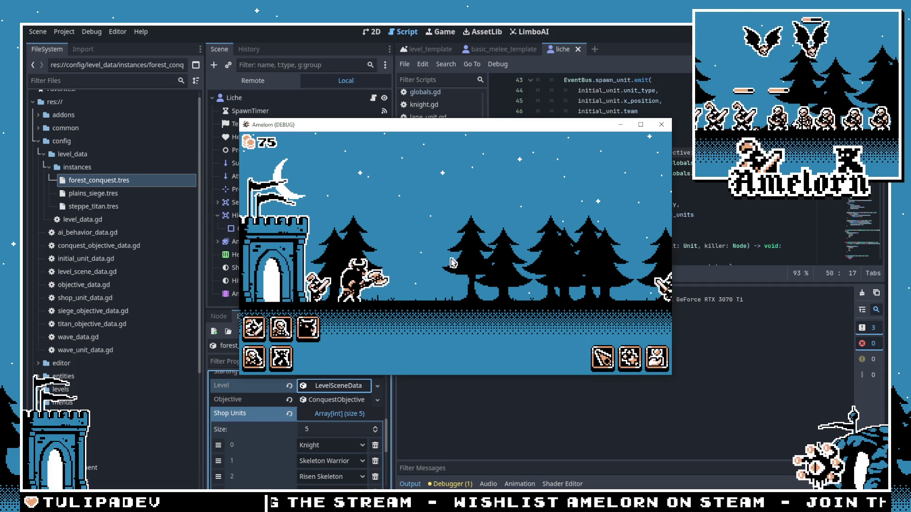
Step: Stop the game and go to the enemy_base spawn call on line 52
{"action": "scroll", "coordinate": [470, 251], "scroll_direction": "down", "scroll_amount": 3}
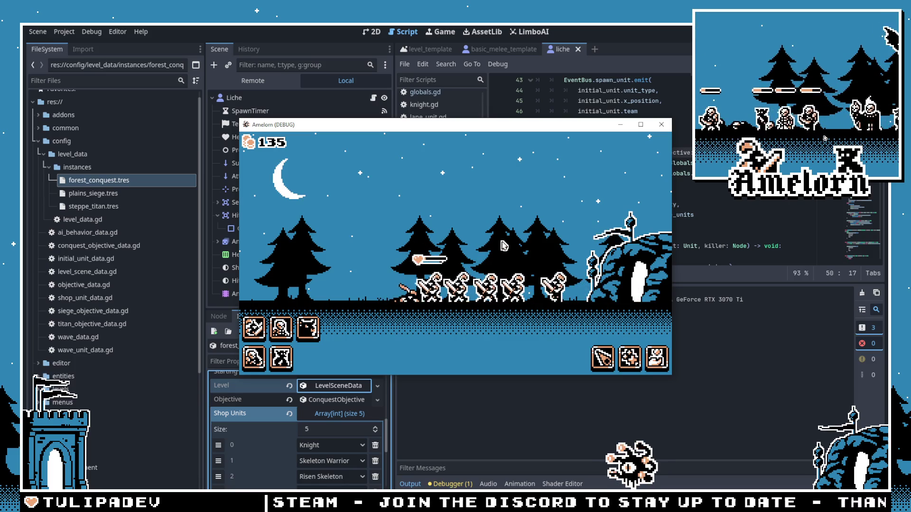
{"action": "key", "text": "F8"}
{"action": "left_click", "coordinate": [631, 173]}
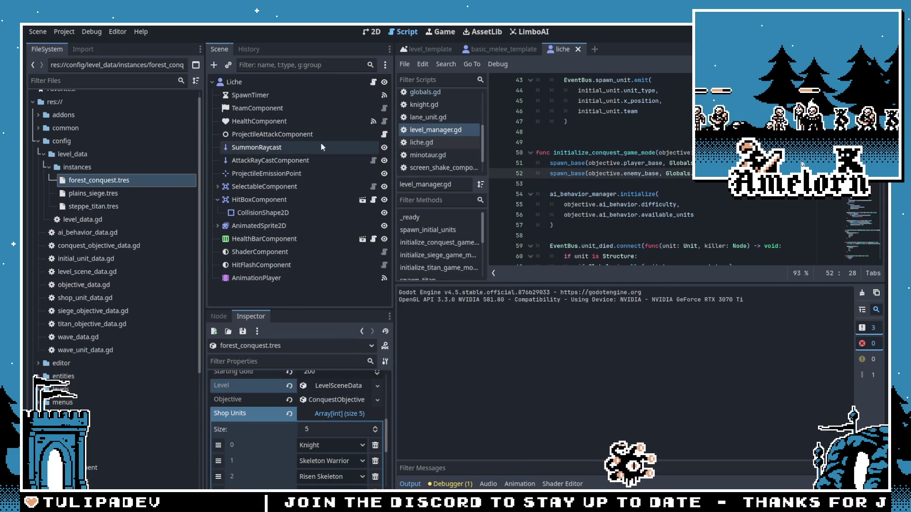
Step: Collapse the config and utilities folders in the FileSystem dock
{"action": "left_click", "coordinate": [50, 166]}
{"action": "left_click", "coordinate": [43, 154]}
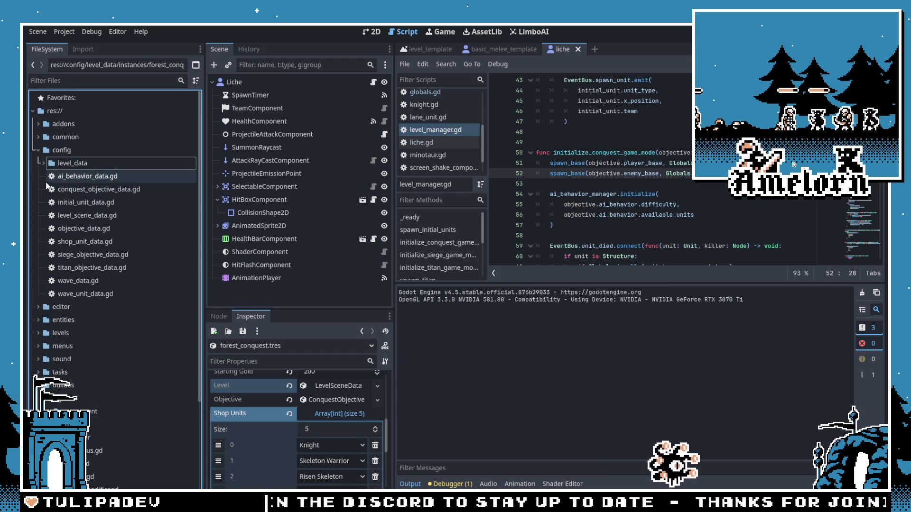
{"action": "left_click", "coordinate": [36, 151]}
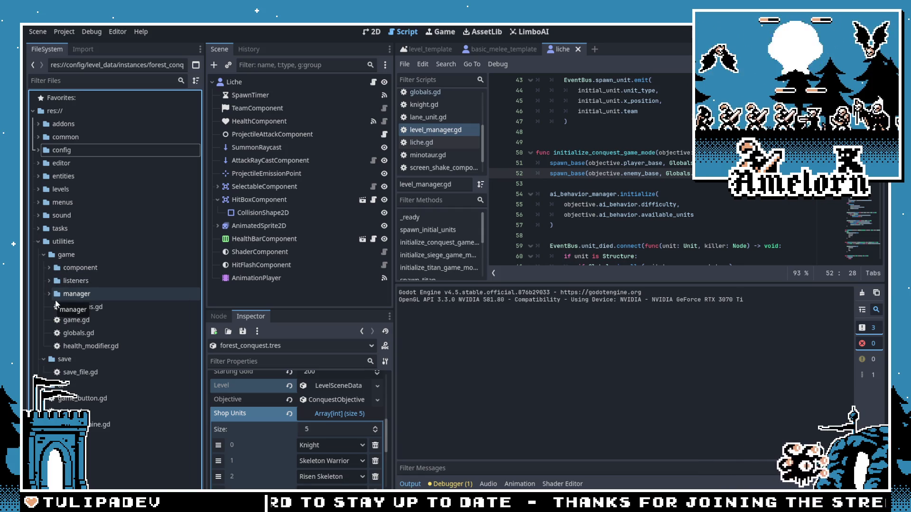
{"action": "left_click", "coordinate": [44, 255]}
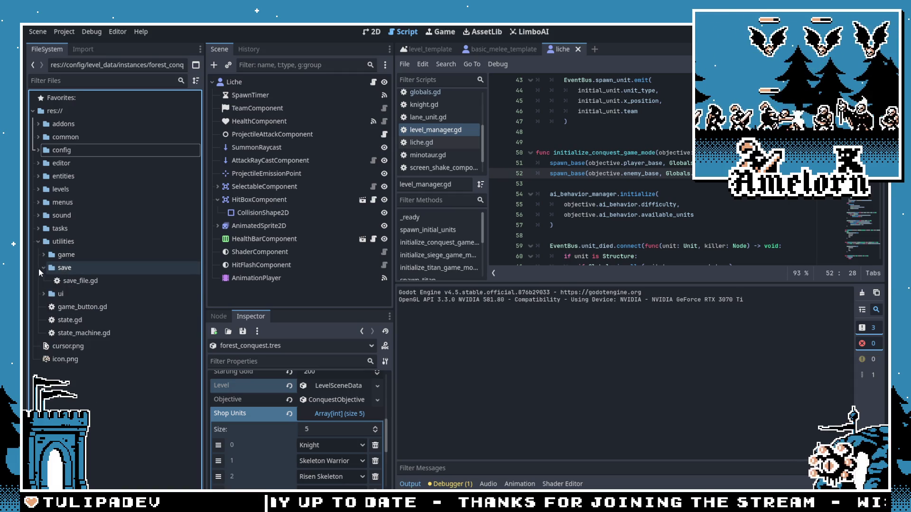
{"action": "left_click", "coordinate": [43, 267]}
{"action": "left_click", "coordinate": [38, 241]}
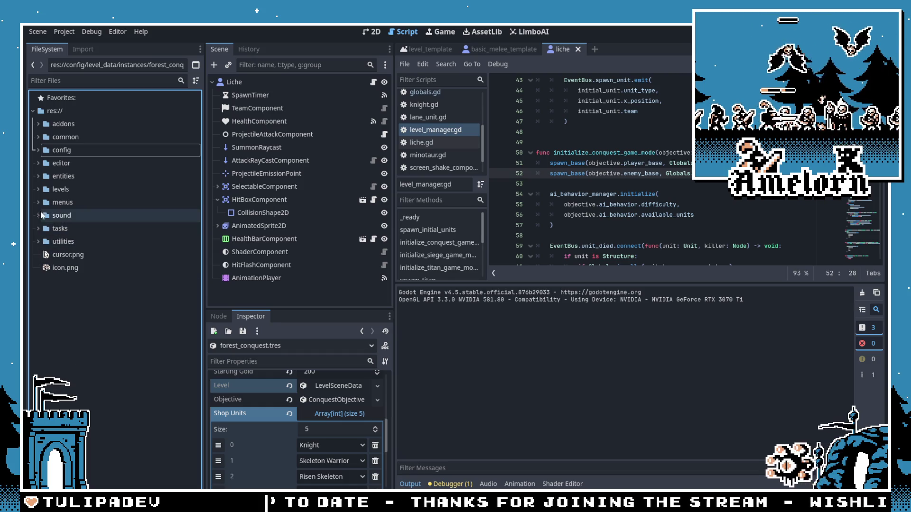
Step: Open entities/unit/liche/liche.tscn and centre the liche sprite in the 2D view
{"action": "double_click", "coordinate": [40, 176]}
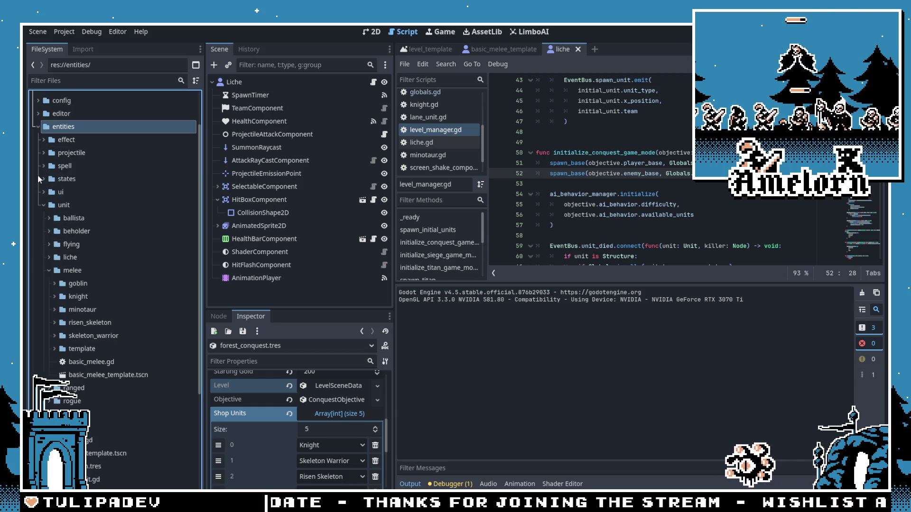
{"action": "scroll", "coordinate": [76, 240], "scroll_direction": "down", "scroll_amount": 1}
{"action": "left_click", "coordinate": [48, 220]}
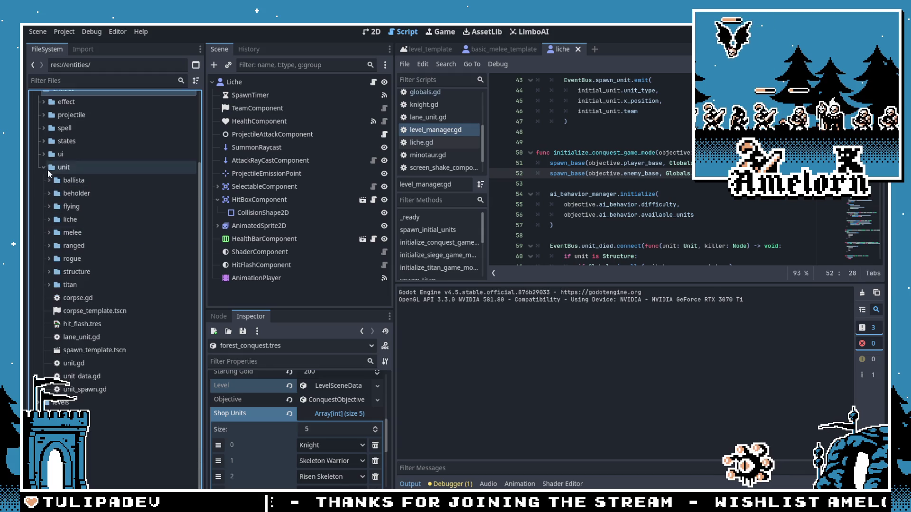
{"action": "left_click", "coordinate": [49, 219]}
{"action": "left_click", "coordinate": [83, 272]}
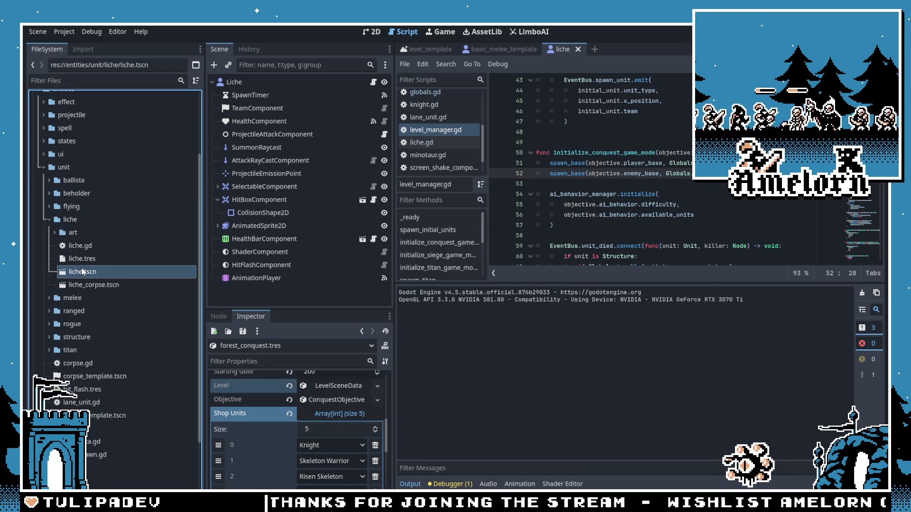
{"action": "left_click", "coordinate": [380, 32]}
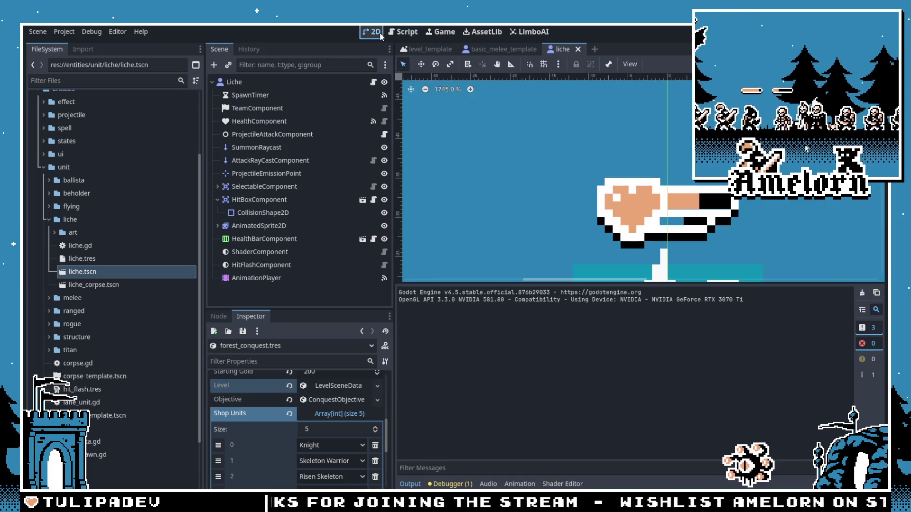
{"action": "left_click", "coordinate": [409, 483]}
{"action": "scroll", "coordinate": [606, 294], "scroll_direction": "down", "scroll_amount": 2}
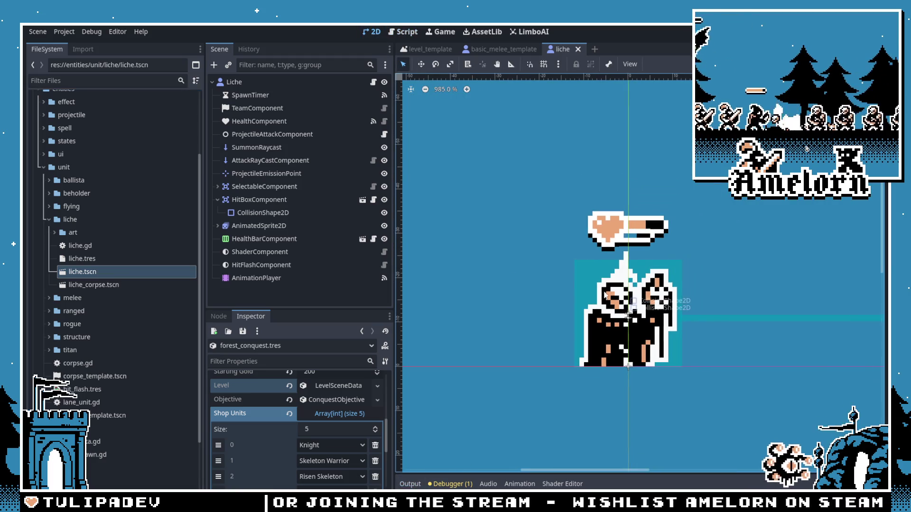
{"action": "left_click_drag", "start_coordinate": [535, 266], "coordinate": [506, 232]}
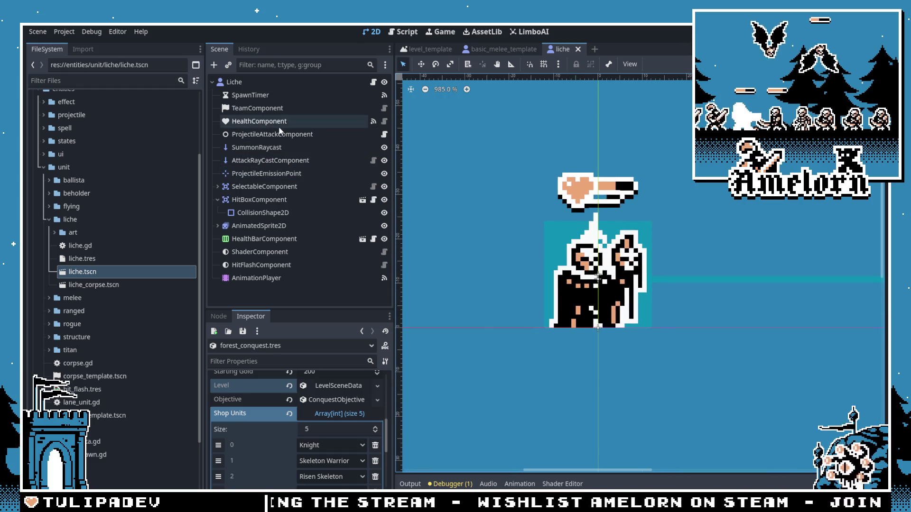
Step: Inspect the AnimationPlayer and HitFlashComponent nodes, then bring up liche.gd
{"action": "left_click", "coordinate": [249, 278]}
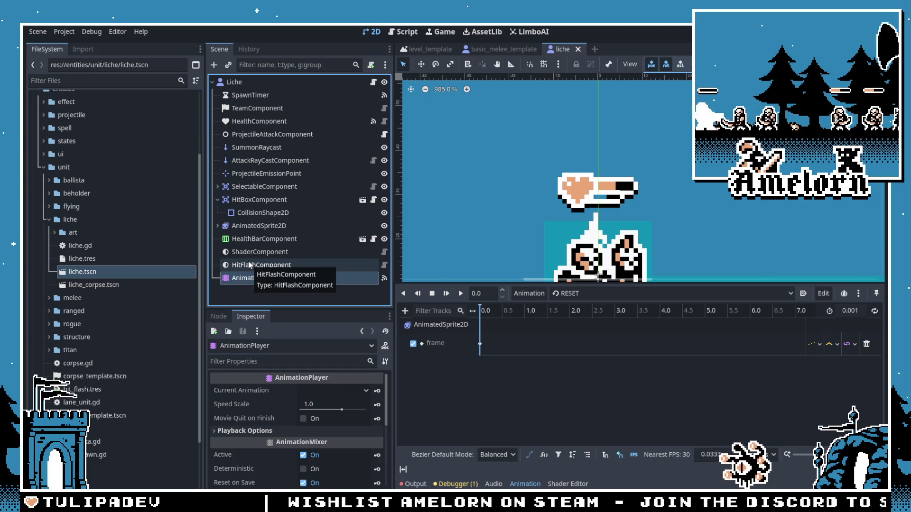
{"action": "left_click", "coordinate": [257, 265]}
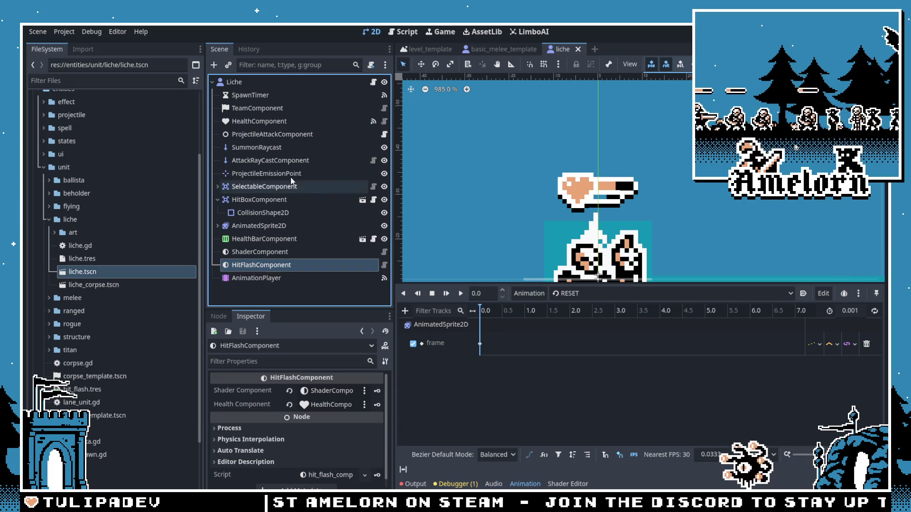
{"action": "left_click", "coordinate": [373, 82]}
{"action": "left_click", "coordinate": [525, 484]}
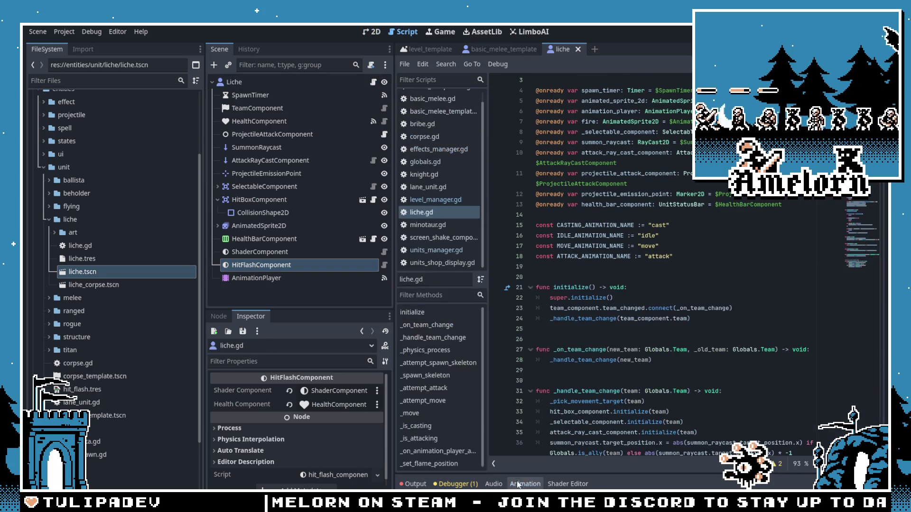
{"action": "scroll", "coordinate": [580, 173], "scroll_direction": "down", "scroll_amount": 4}
{"action": "scroll", "coordinate": [580, 173], "scroll_direction": "down", "scroll_amount": 8}
{"action": "scroll", "coordinate": [605, 267], "scroll_direction": "down", "scroll_amount": 1}
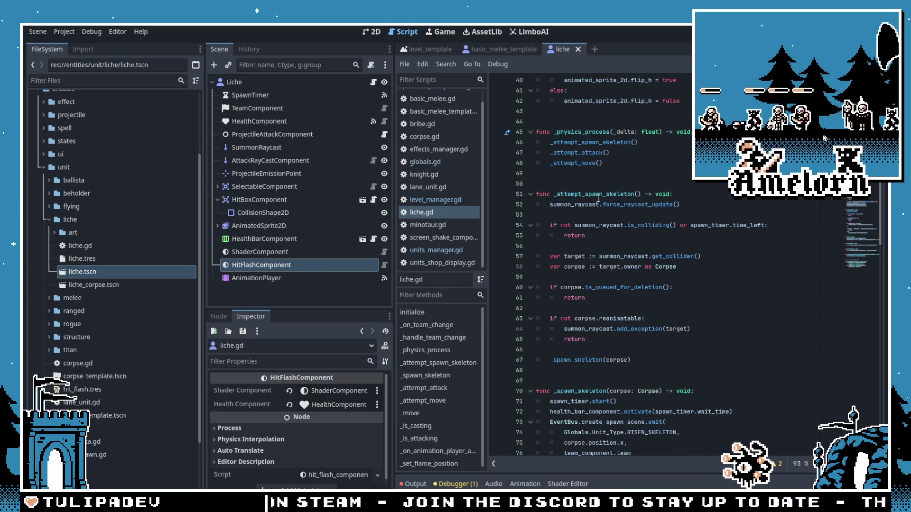
{"action": "double_click", "coordinate": [616, 193]}
{"action": "scroll", "coordinate": [620, 248], "scroll_direction": "down", "scroll_amount": 2}
{"action": "scroll", "coordinate": [619, 248], "scroll_direction": "up", "scroll_amount": 2}
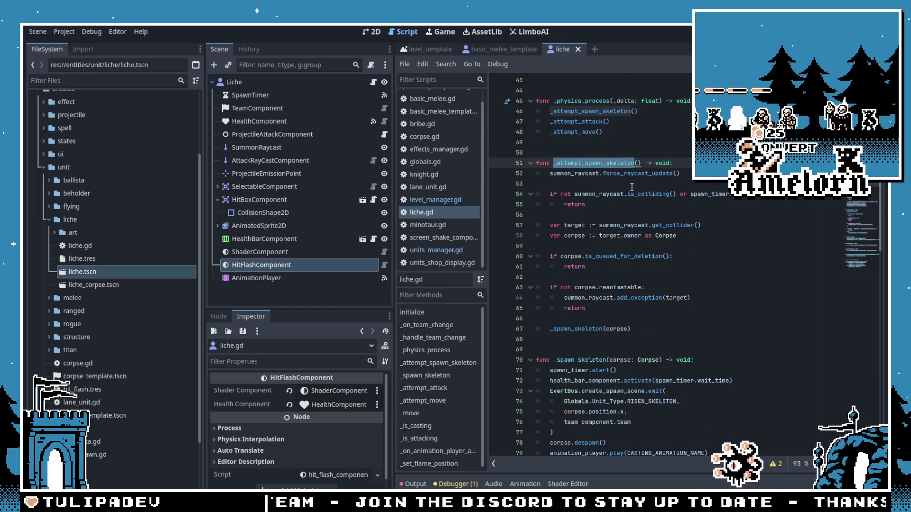
{"action": "left_click", "coordinate": [659, 194]}
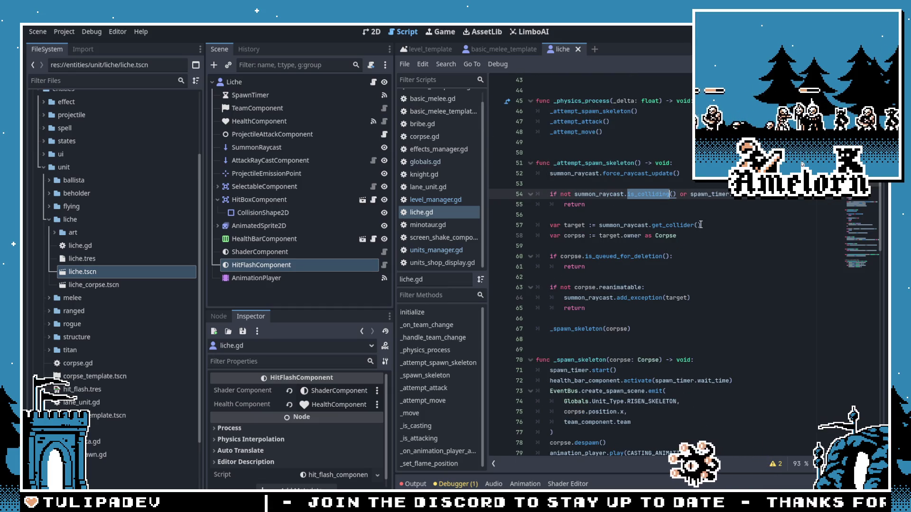
{"action": "left_click", "coordinate": [699, 204]}
{"action": "scroll", "coordinate": [684, 241], "scroll_direction": "down", "scroll_amount": 2}
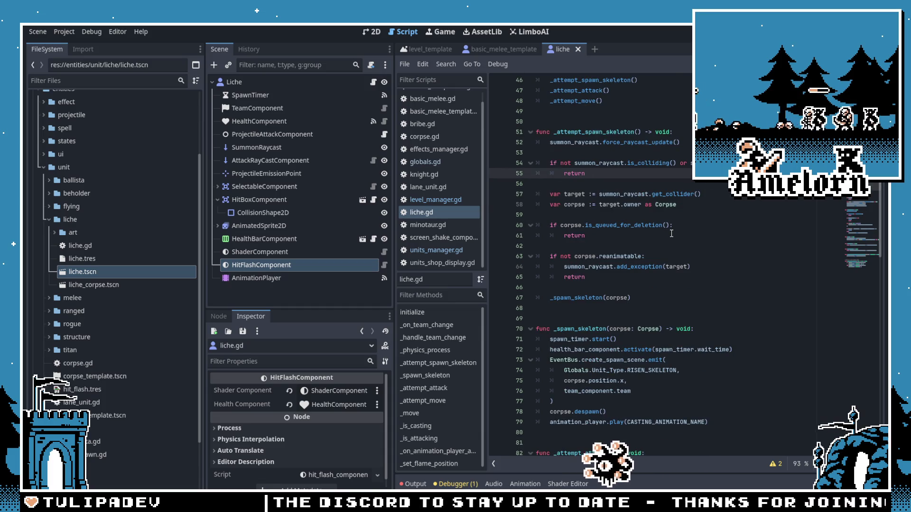
{"action": "scroll", "coordinate": [671, 233], "scroll_direction": "down", "scroll_amount": 3}
{"action": "scroll", "coordinate": [663, 231], "scroll_direction": "down", "scroll_amount": 3}
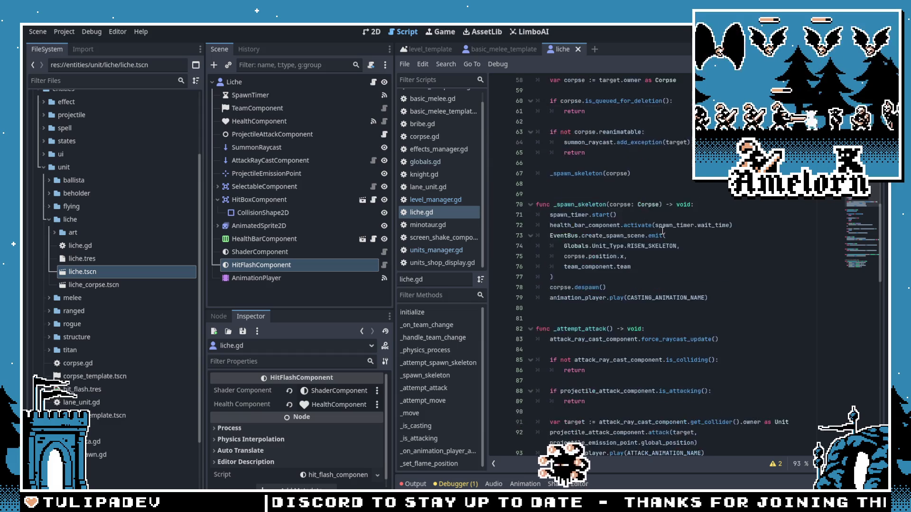
{"action": "scroll", "coordinate": [662, 230], "scroll_direction": "down", "scroll_amount": 1}
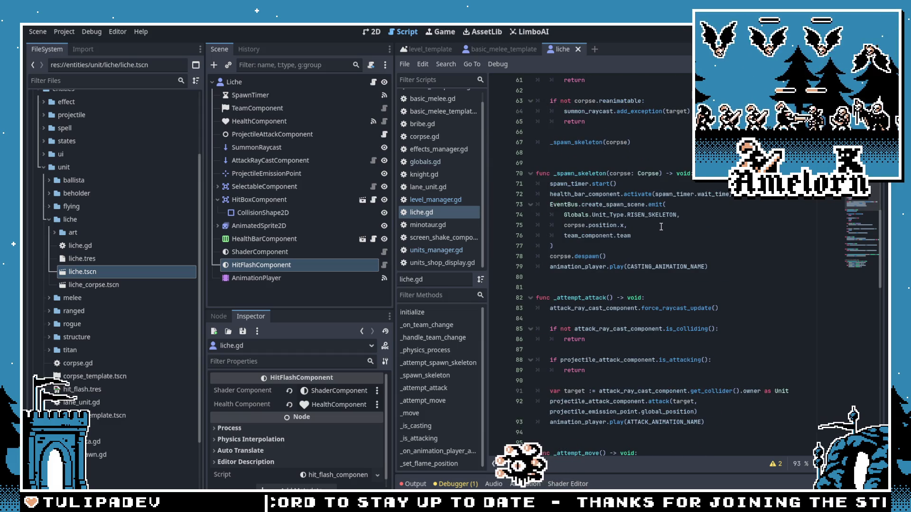
{"action": "scroll", "coordinate": [660, 227], "scroll_direction": "down", "scroll_amount": 6}
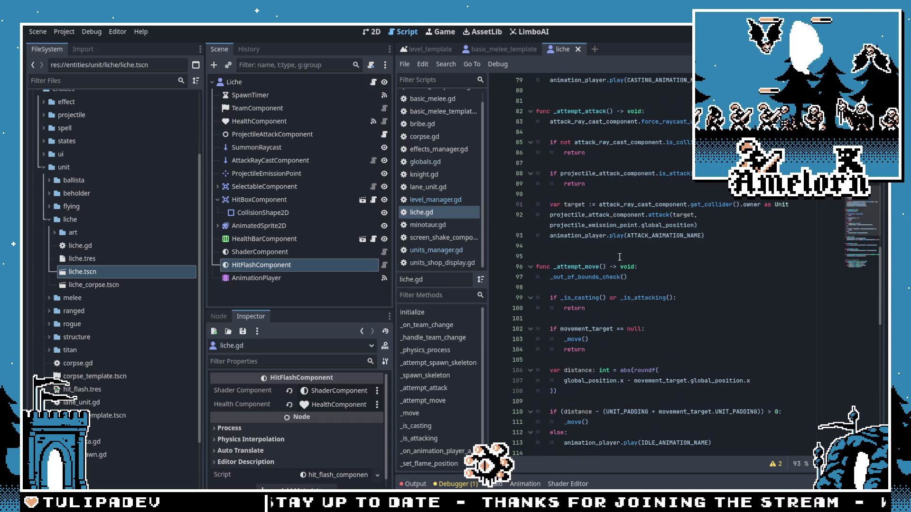
{"action": "scroll", "coordinate": [619, 257], "scroll_direction": "up", "scroll_amount": 8}
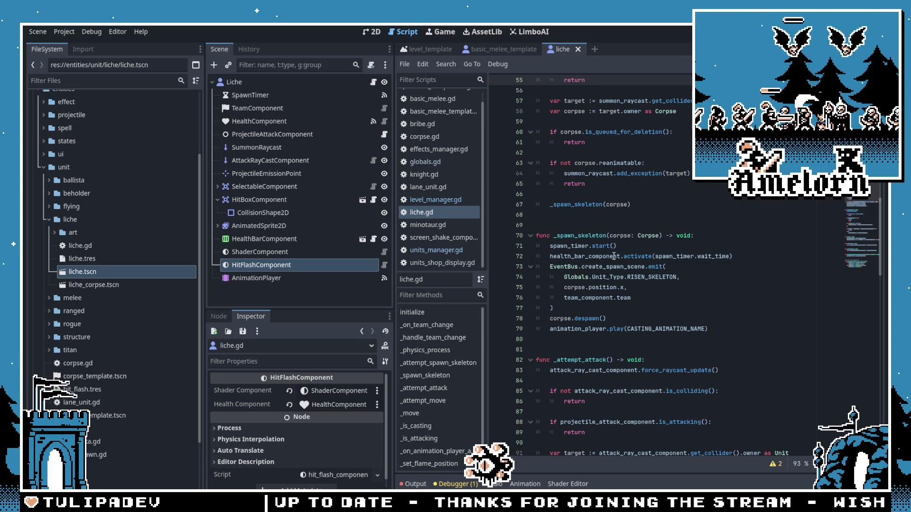
{"action": "scroll", "coordinate": [614, 256], "scroll_direction": "up", "scroll_amount": 14}
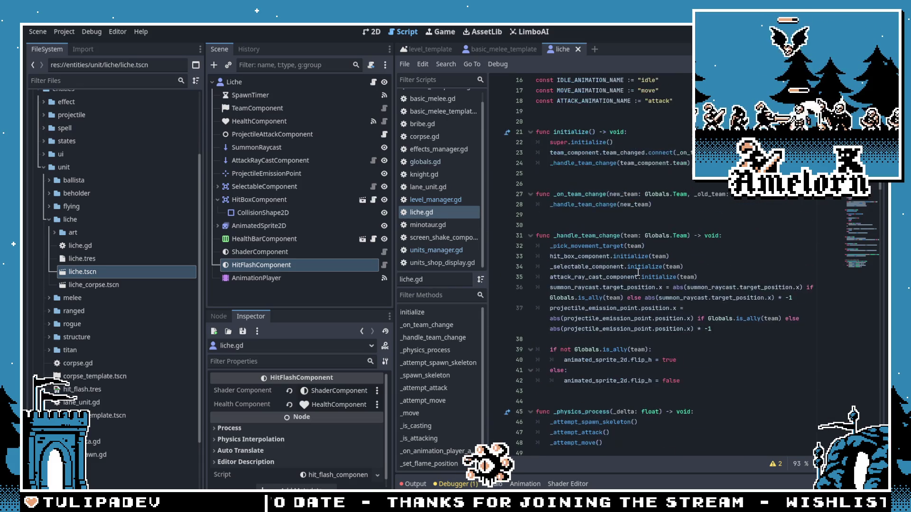
{"action": "scroll", "coordinate": [638, 272], "scroll_direction": "up", "scroll_amount": 4}
{"action": "scroll", "coordinate": [637, 272], "scroll_direction": "down", "scroll_amount": 7}
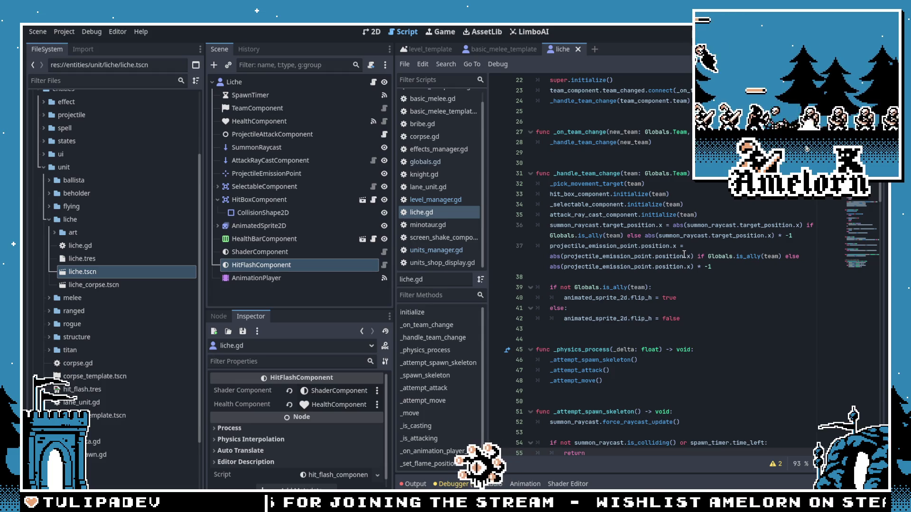
{"action": "scroll", "coordinate": [686, 249], "scroll_direction": "down", "scroll_amount": 4}
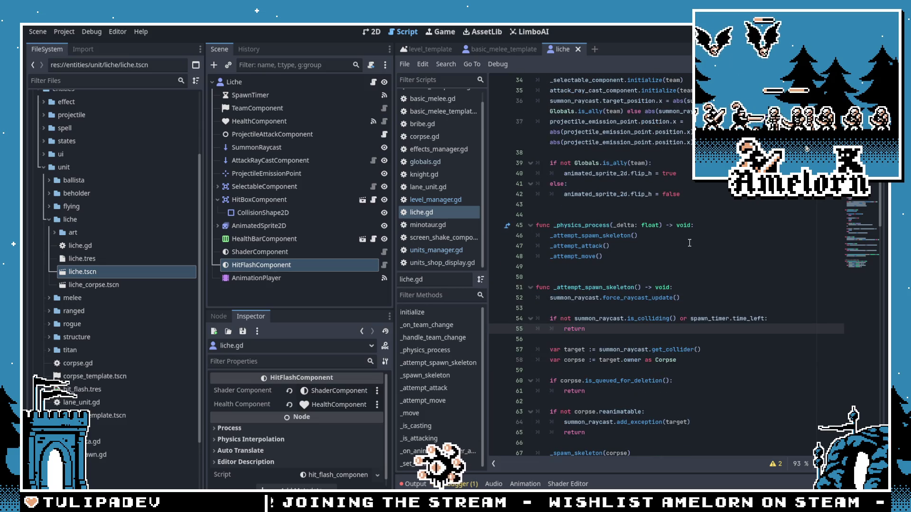
{"action": "scroll", "coordinate": [688, 242], "scroll_direction": "down", "scroll_amount": 5}
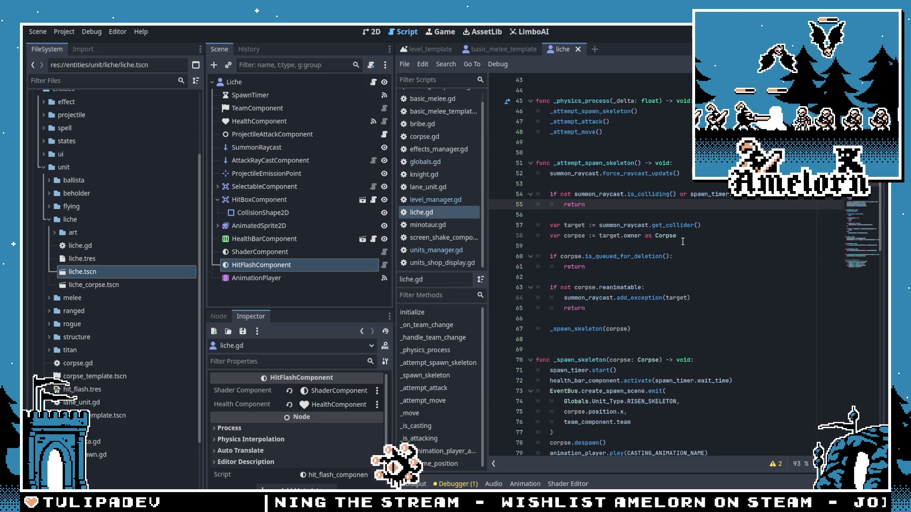
{"action": "scroll", "coordinate": [677, 240], "scroll_direction": "down", "scroll_amount": 3}
{"action": "scroll", "coordinate": [676, 240], "scroll_direction": "down", "scroll_amount": 3}
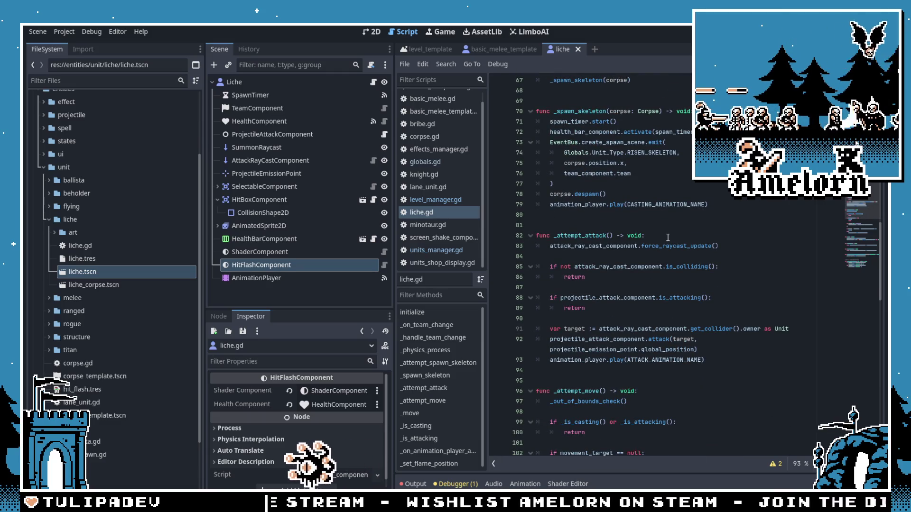
{"action": "scroll", "coordinate": [664, 235], "scroll_direction": "down", "scroll_amount": 5}
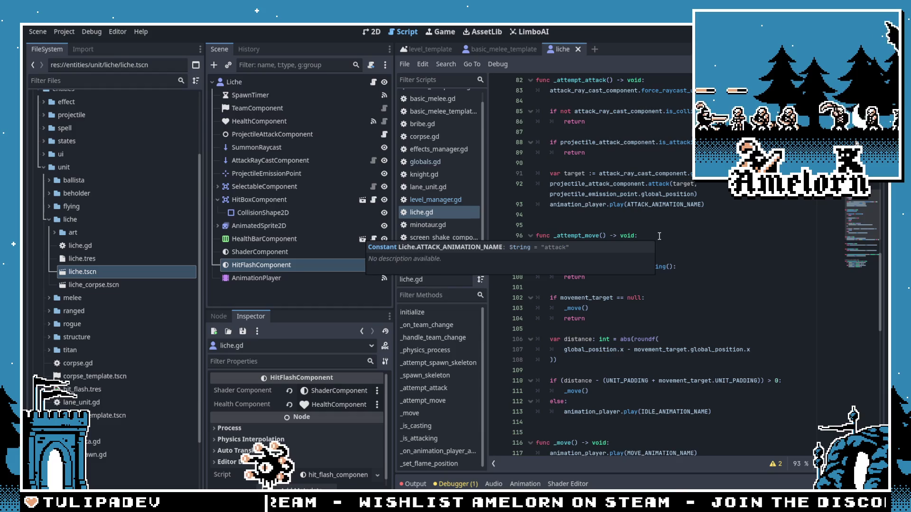
{"action": "double_click", "coordinate": [656, 180]}
{"action": "left_click", "coordinate": [636, 204]}
{"action": "scroll", "coordinate": [627, 220], "scroll_direction": "up", "scroll_amount": 3}
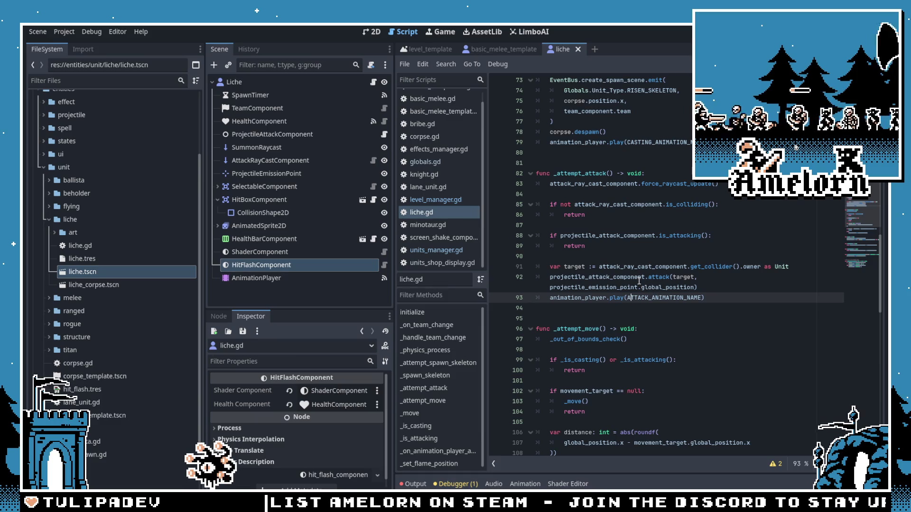
{"action": "left_click", "coordinate": [692, 247]}
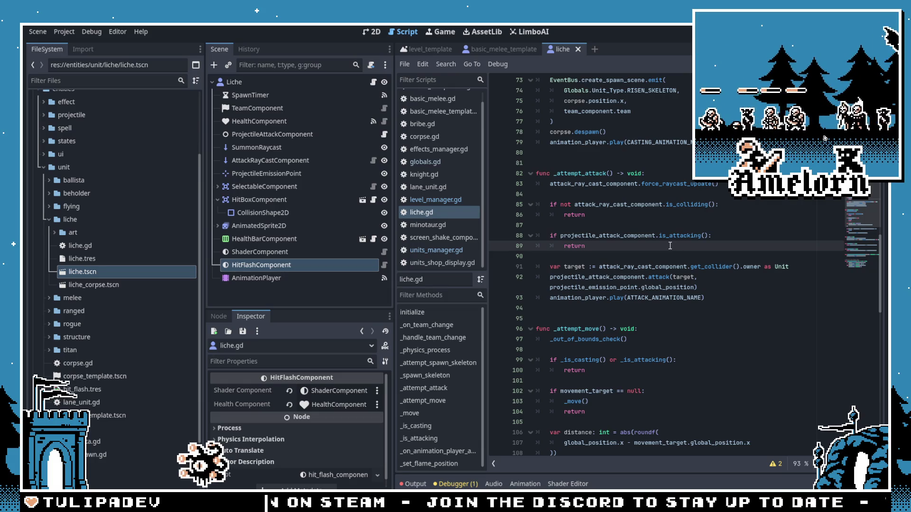
{"action": "double_click", "coordinate": [668, 270]}
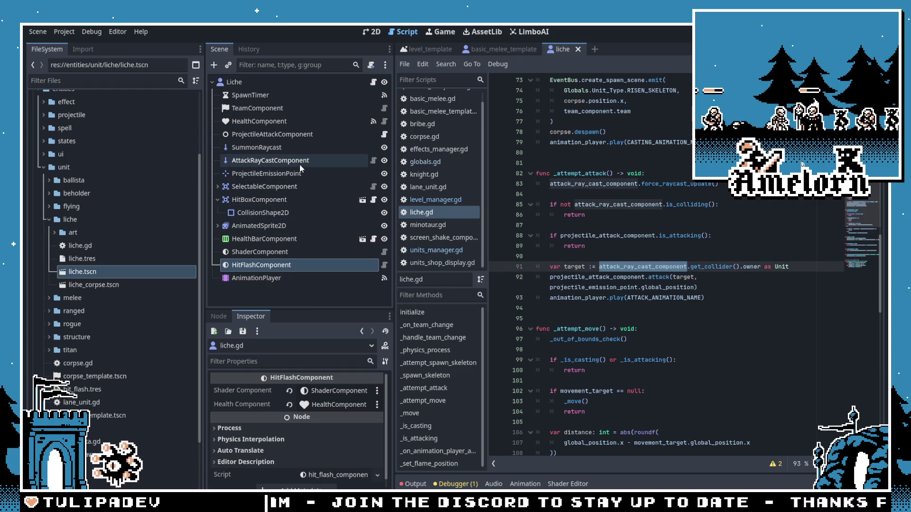
{"action": "left_click", "coordinate": [706, 266]}
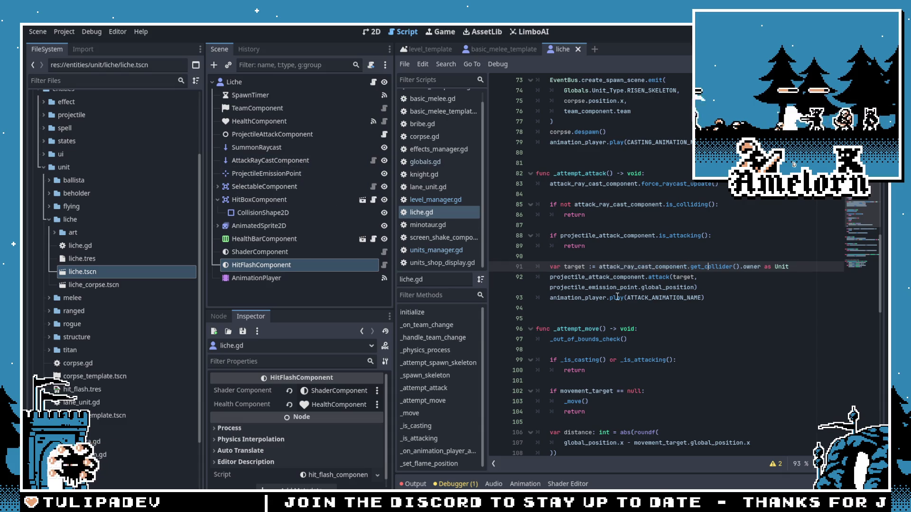
{"action": "mouse_move", "coordinate": [615, 296]}
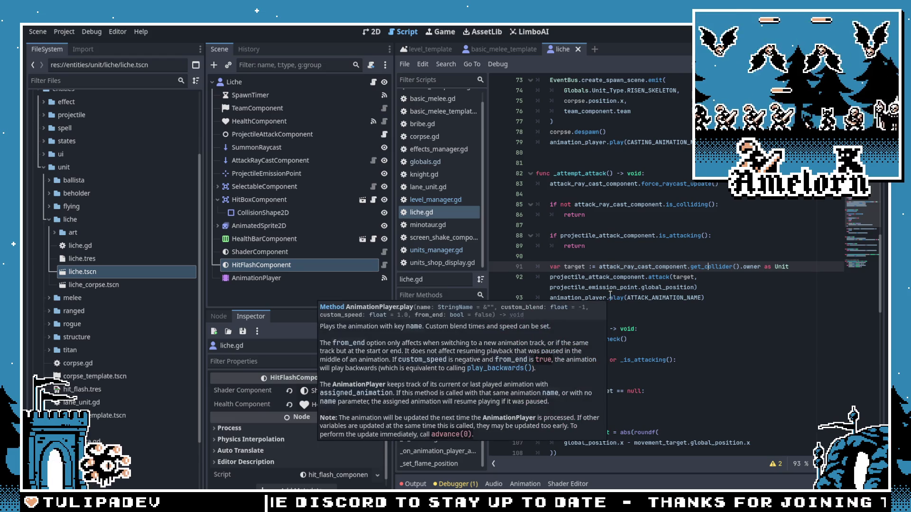
{"action": "left_click", "coordinate": [632, 256]}
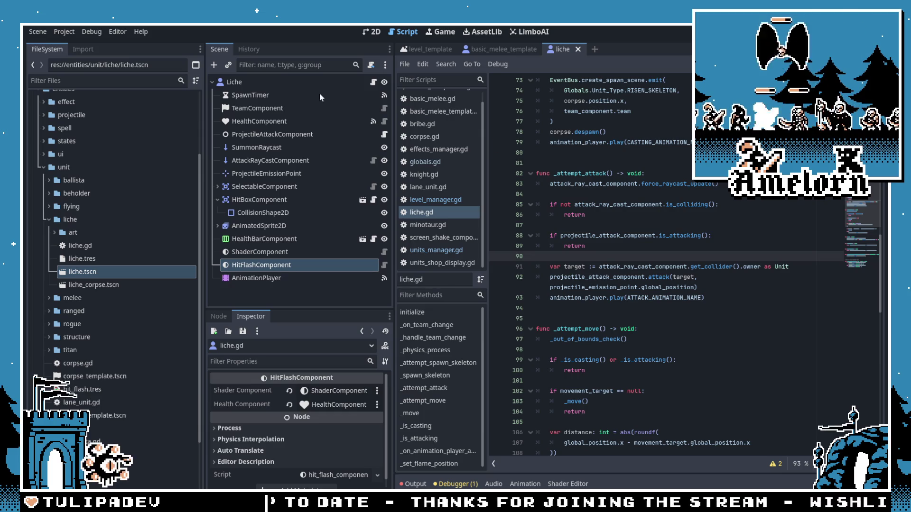
{"action": "key", "text": "Page_Up"}
{"action": "key", "text": "Page_Up"}
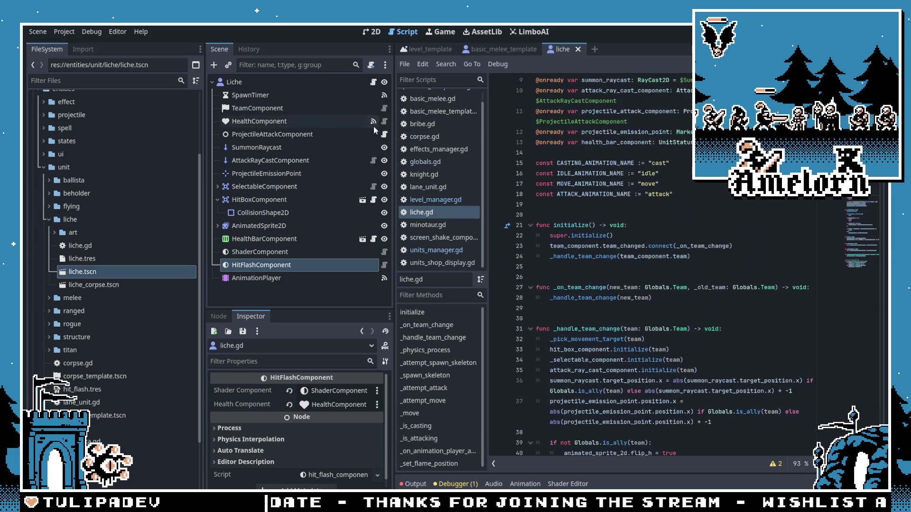
{"action": "left_click_drag", "start_coordinate": [394, 141], "coordinate": [348, 141]}
Step: Narrow the file browser and expand the melee folder beside rogue.gd
{"action": "mouse_move", "coordinate": [202, 127]}
{"action": "left_mouse_down"}
{"action": "mouse_move", "coordinate": [142, 129]}
{"action": "mouse_move", "coordinate": [156, 129]}
{"action": "left_mouse_up"}
{"action": "left_click", "coordinate": [539, 173]}
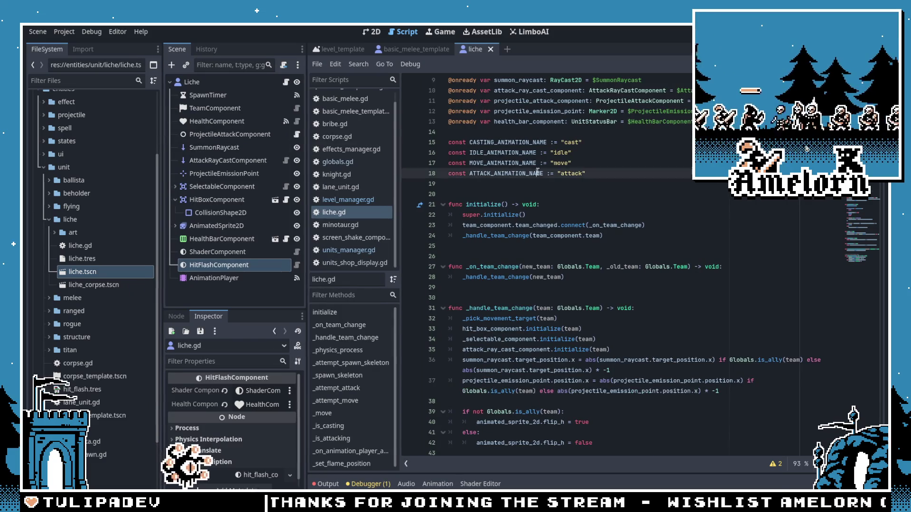
{"action": "scroll", "coordinate": [539, 180], "scroll_direction": "up", "scroll_amount": 3}
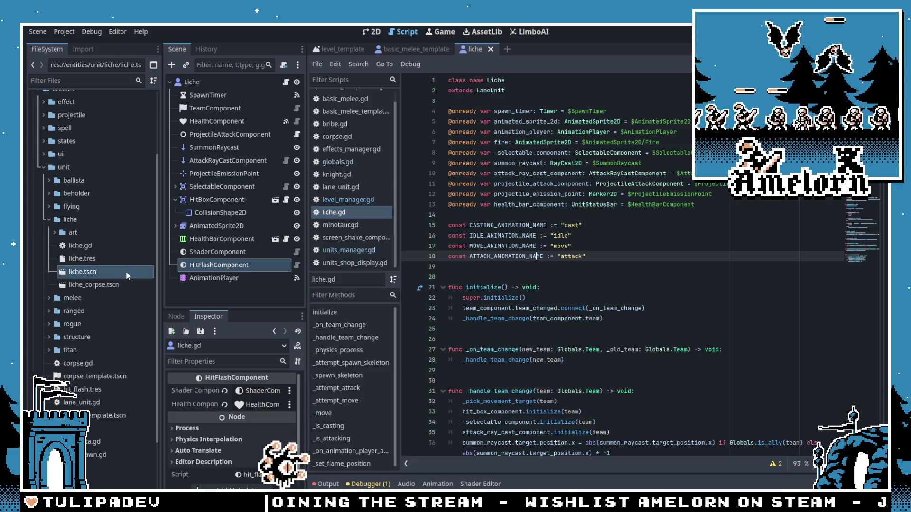
{"action": "scroll", "coordinate": [104, 285], "scroll_direction": "down", "scroll_amount": 3}
{"action": "left_click", "coordinate": [49, 233]}
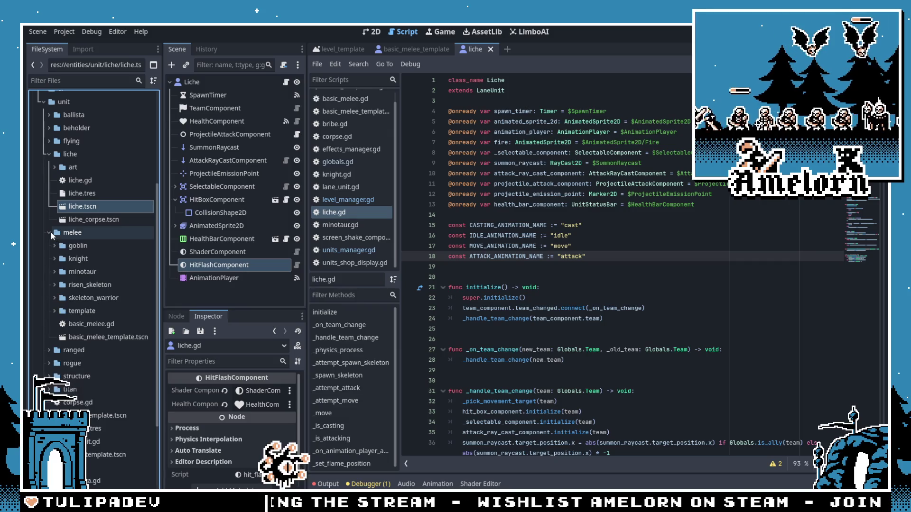
{"action": "scroll", "coordinate": [66, 252], "scroll_direction": "down", "scroll_amount": 2}
{"action": "left_click", "coordinate": [512, 173]}
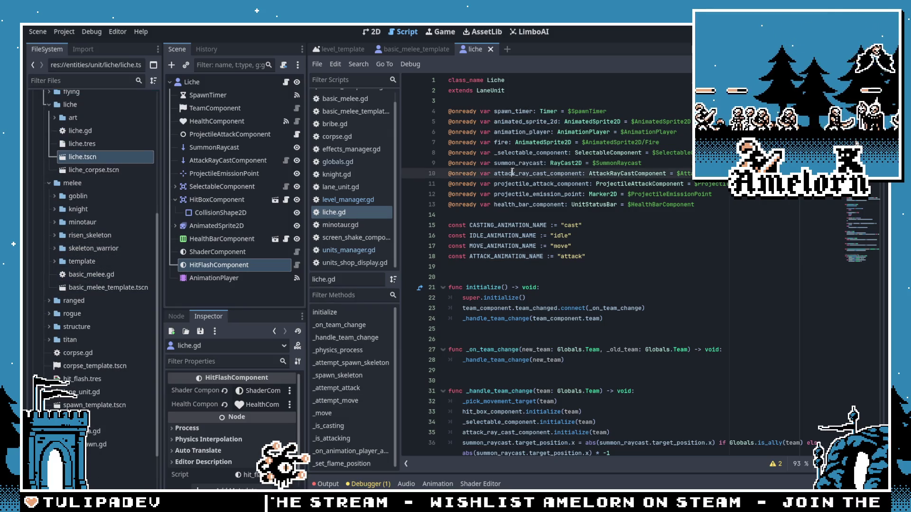
Step: Delete basic_melee_template.tscn and basic_melee.gd, then run the game
{"action": "left_click", "coordinate": [88, 288]}
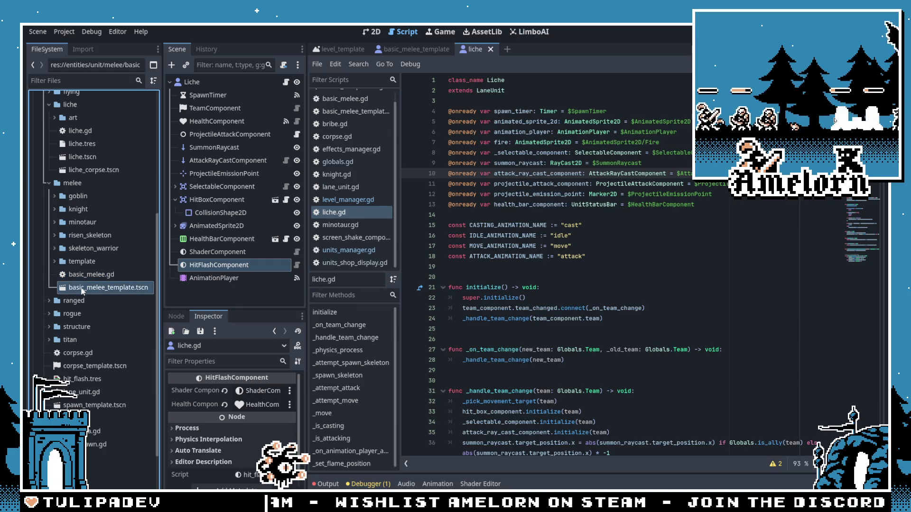
{"action": "key", "text": "Delete"}
{"action": "left_click", "coordinate": [519, 299]}
{"action": "key", "text": "Up"}
{"action": "key", "text": "Delete"}
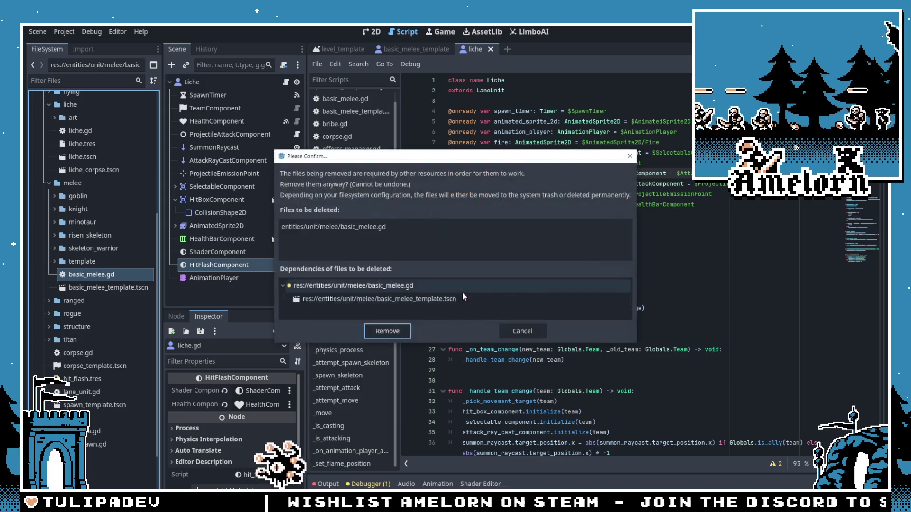
{"action": "left_click", "coordinate": [527, 328]}
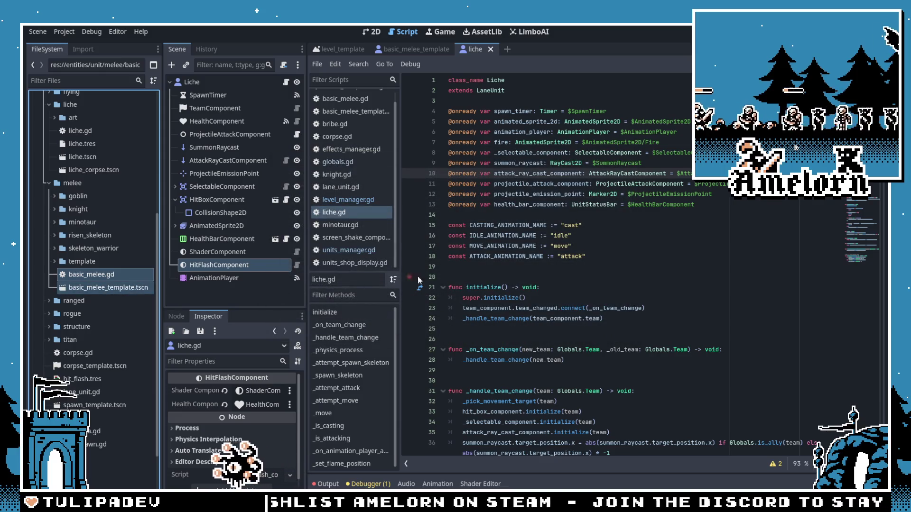
{"action": "key", "text": "Delete"}
{"action": "key", "text": "Return"}
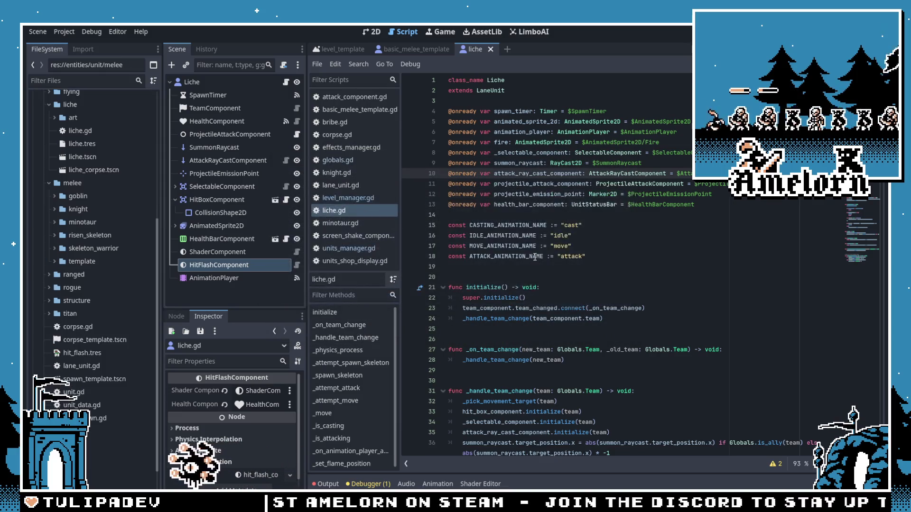
{"action": "left_click", "coordinate": [522, 214]}
{"action": "key", "text": "F5"}
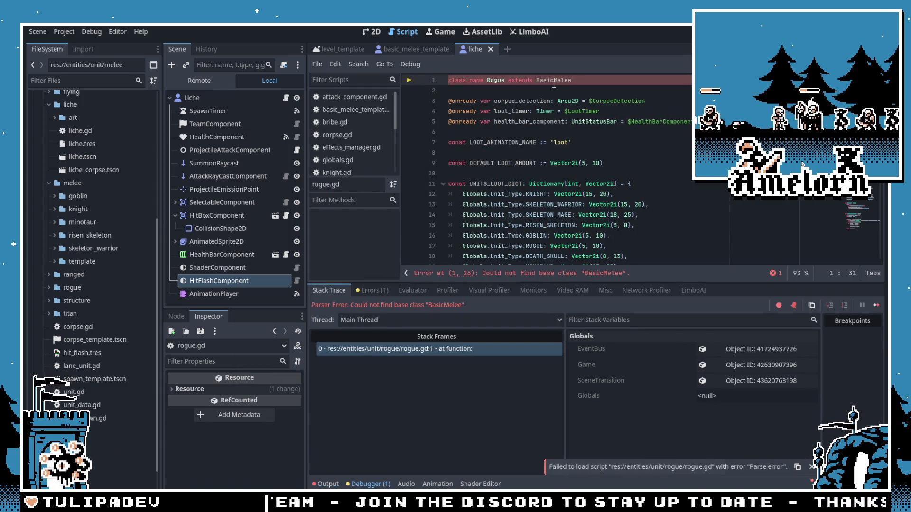
Step: Restore basic_melee.gd and basic_melee_template.tscn in melee, save, and relaunch the game
{"action": "left_click", "coordinate": [593, 215]}
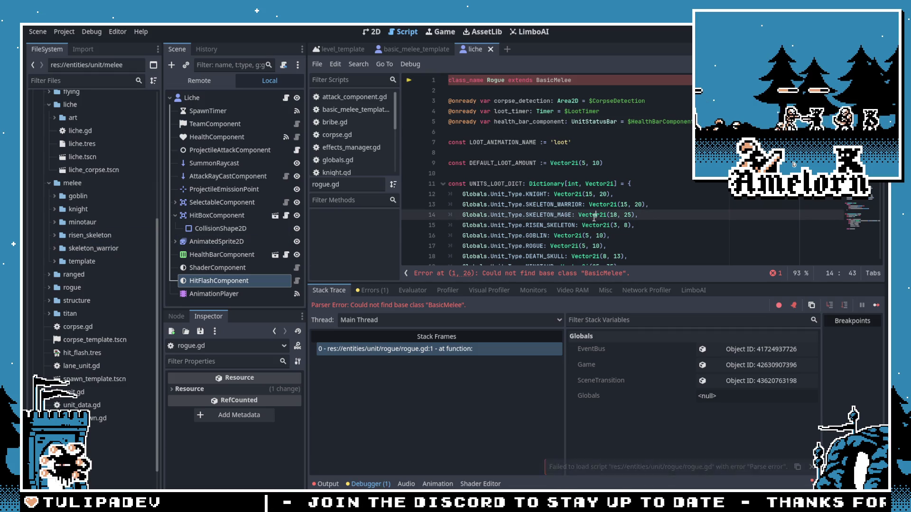
{"action": "left_click", "coordinate": [135, 256]}
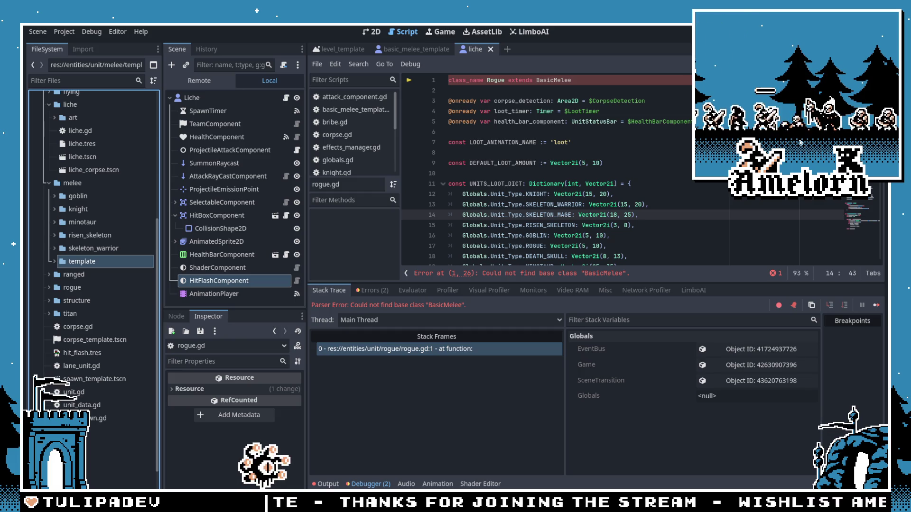
{"action": "key", "text": "ctrl+s"}
{"action": "left_click", "coordinate": [516, 225]}
{"action": "key", "text": "ctrl+s"}
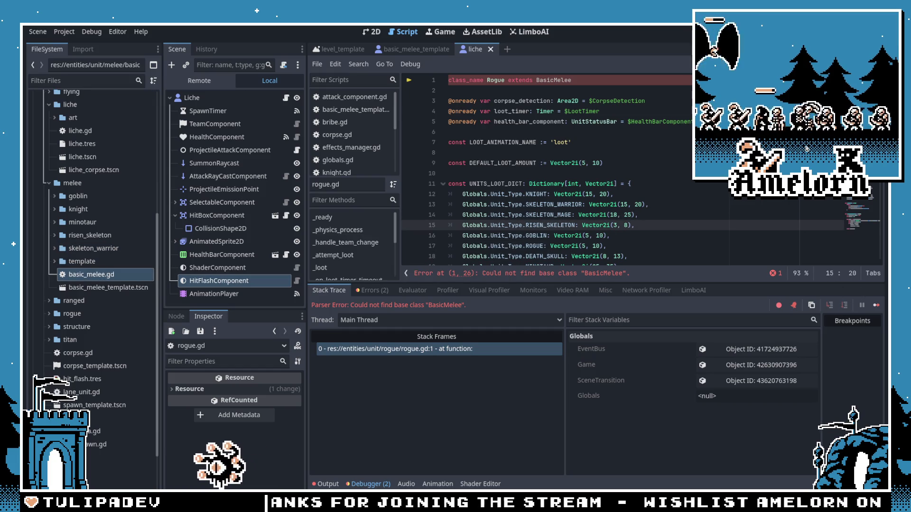
{"action": "key", "text": "F5"}
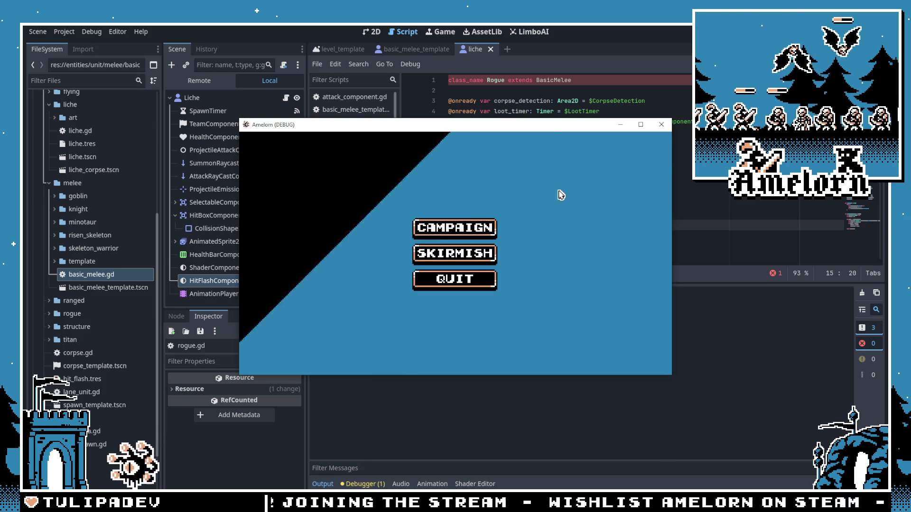
Step: Close the game window, the liche script, and all other open scripts
{"action": "left_click", "coordinate": [604, 142]}
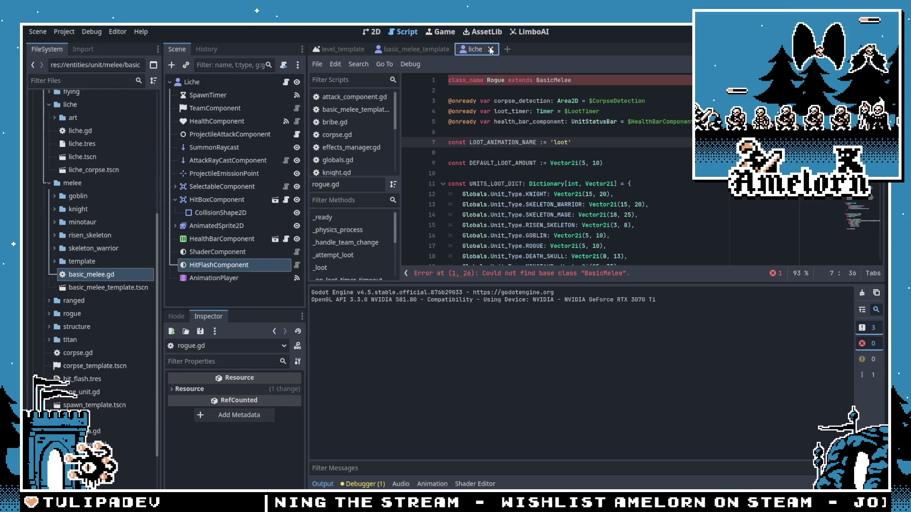
{"action": "left_click", "coordinate": [490, 48]}
{"action": "right_click", "coordinate": [334, 110]}
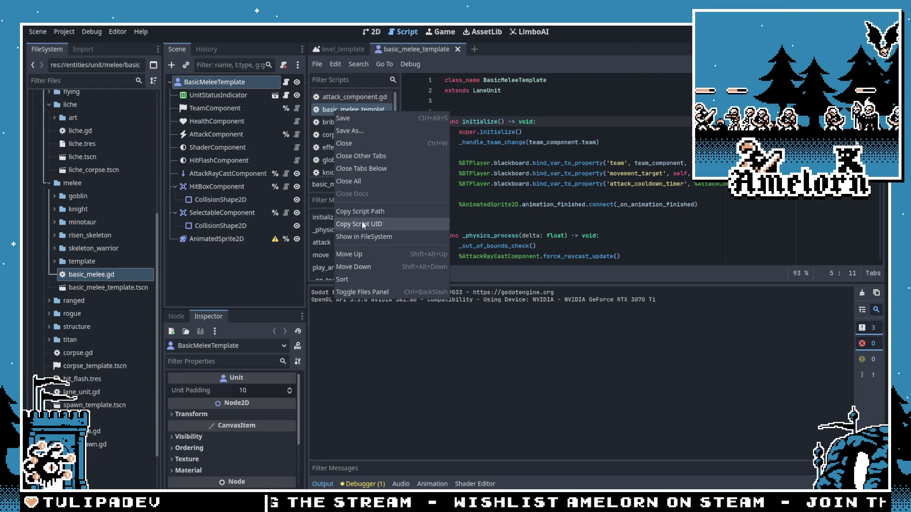
{"action": "left_click", "coordinate": [360, 184]}
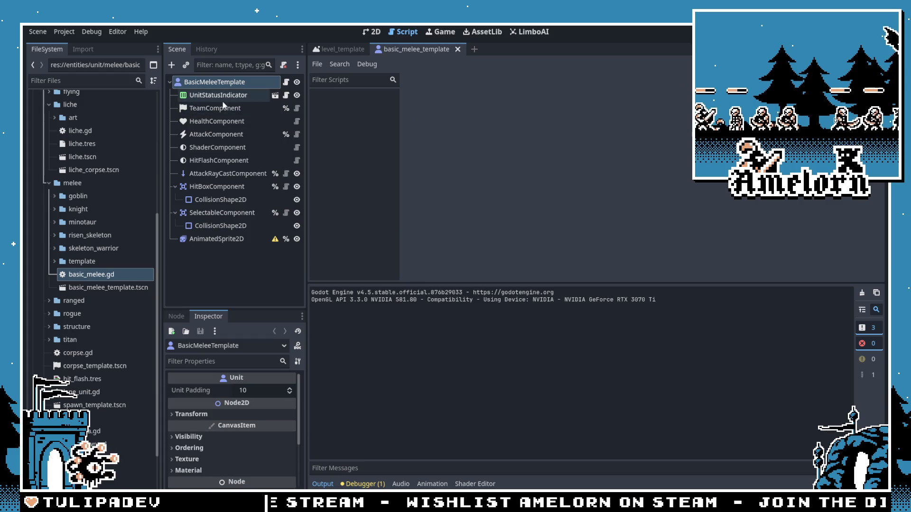
Step: Run the game and start Forest Conquest from the Campaign map
{"action": "key", "text": "F5"}
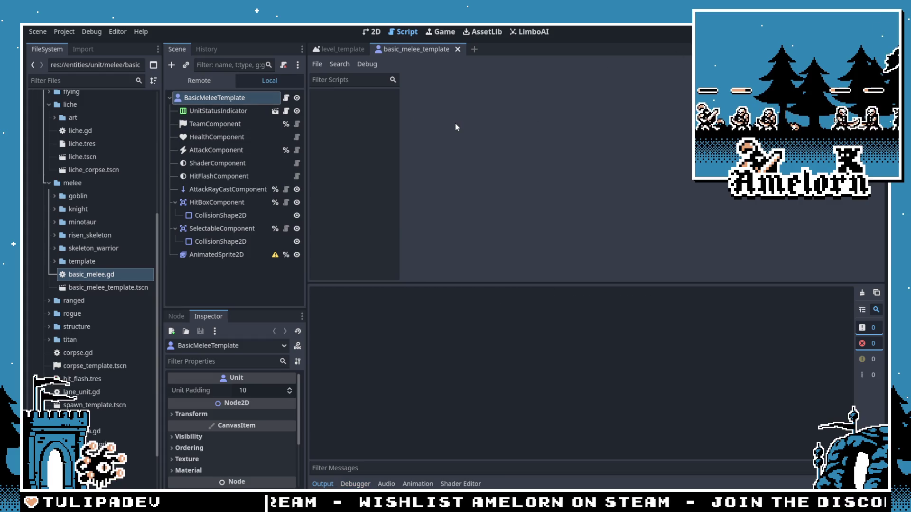
{"action": "left_click", "coordinate": [469, 230]}
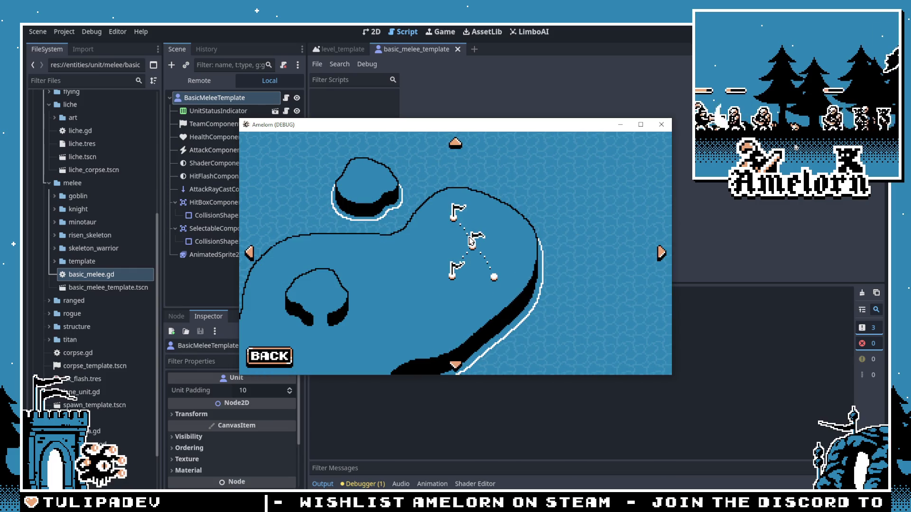
{"action": "left_click", "coordinate": [476, 240]}
{"action": "left_click", "coordinate": [450, 292]}
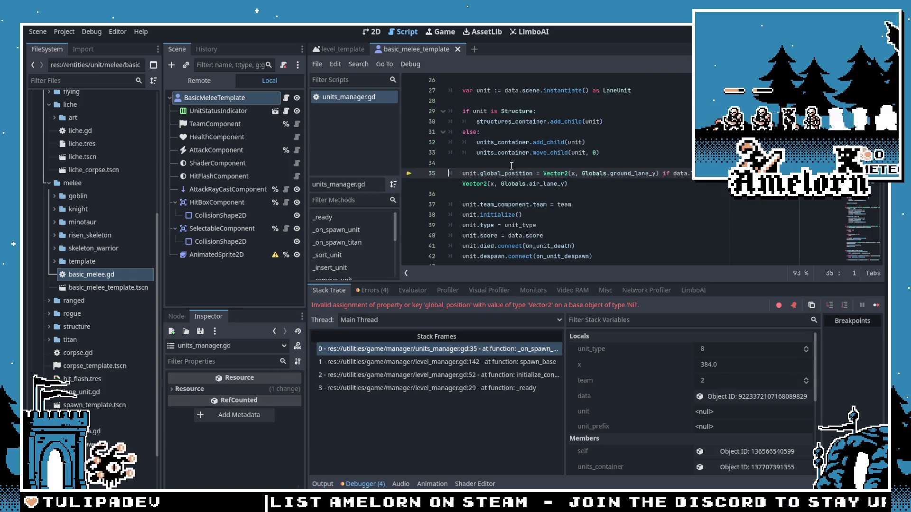
Step: Review the units_manager.gd spawn code, then close the basic_melee_template scene and debugger panel
{"action": "scroll", "coordinate": [511, 165], "scroll_direction": "up", "scroll_amount": 2}
{"action": "left_click", "coordinate": [509, 162]}
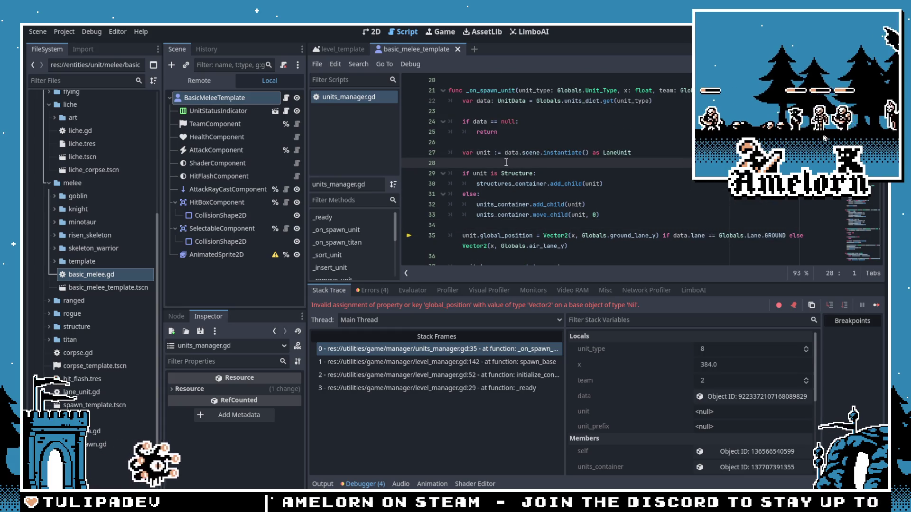
{"action": "left_click", "coordinate": [504, 194]}
{"action": "left_click", "coordinate": [525, 141]}
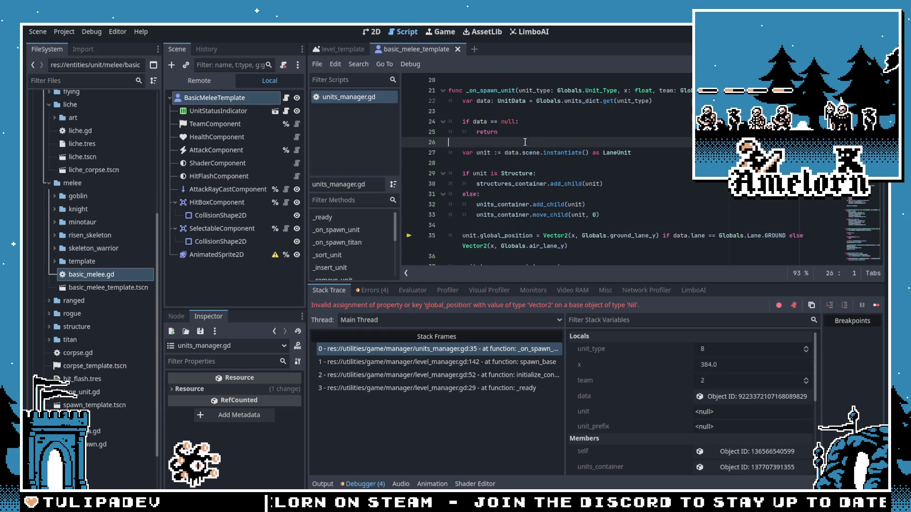
{"action": "left_click", "coordinate": [458, 50]}
{"action": "left_click", "coordinate": [349, 484]}
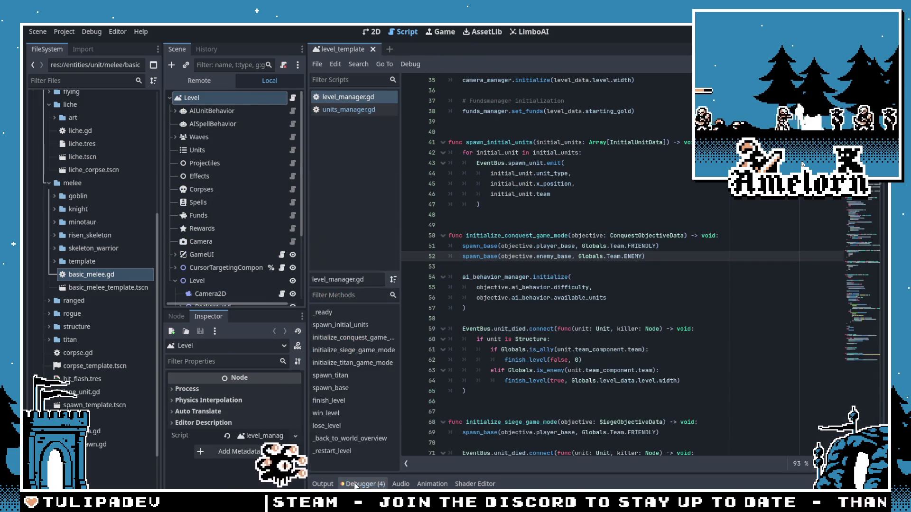
Step: Open config/level_data/instances/forest_conquest.tres in the Inspector
{"action": "scroll", "coordinate": [105, 170], "scroll_direction": "up", "scroll_amount": 8}
{"action": "scroll", "coordinate": [227, 190], "scroll_direction": "down", "scroll_amount": 1}
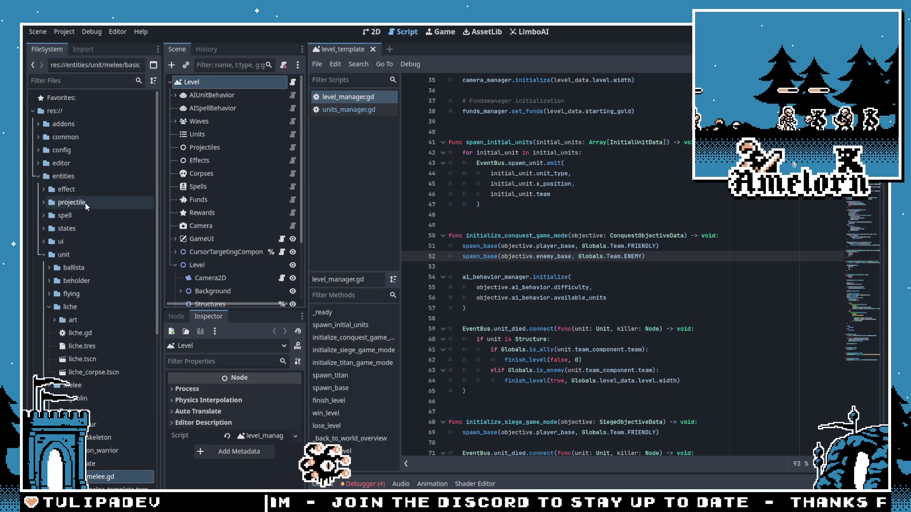
{"action": "left_click", "coordinate": [38, 176]}
{"action": "left_click", "coordinate": [38, 150]}
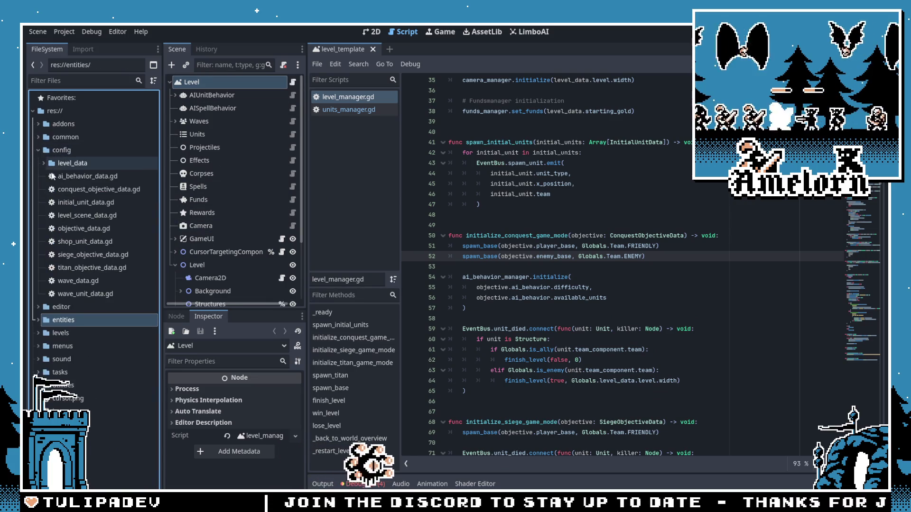
{"action": "left_click", "coordinate": [44, 163]}
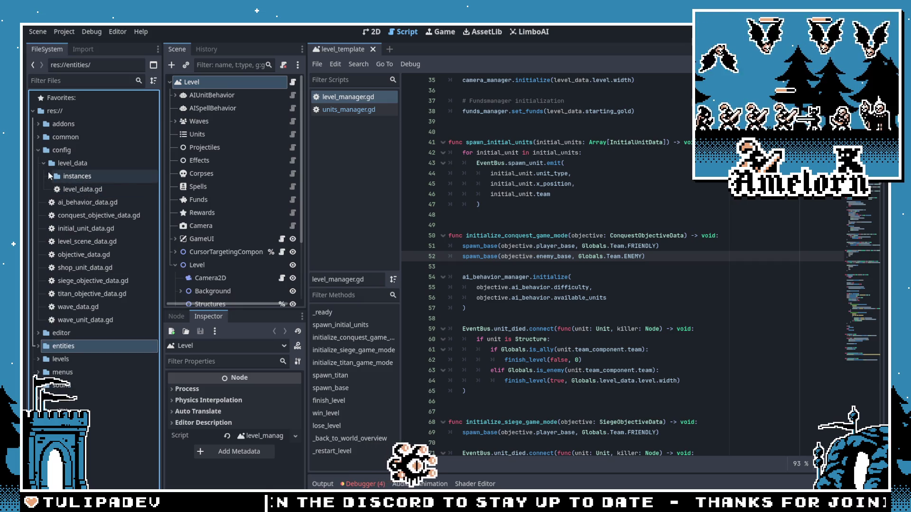
{"action": "double_click", "coordinate": [76, 176]}
{"action": "double_click", "coordinate": [98, 189]}
Step: Set Shop Units item 4 to Minotaur
{"action": "scroll", "coordinate": [267, 423], "scroll_direction": "down", "scroll_amount": 2}
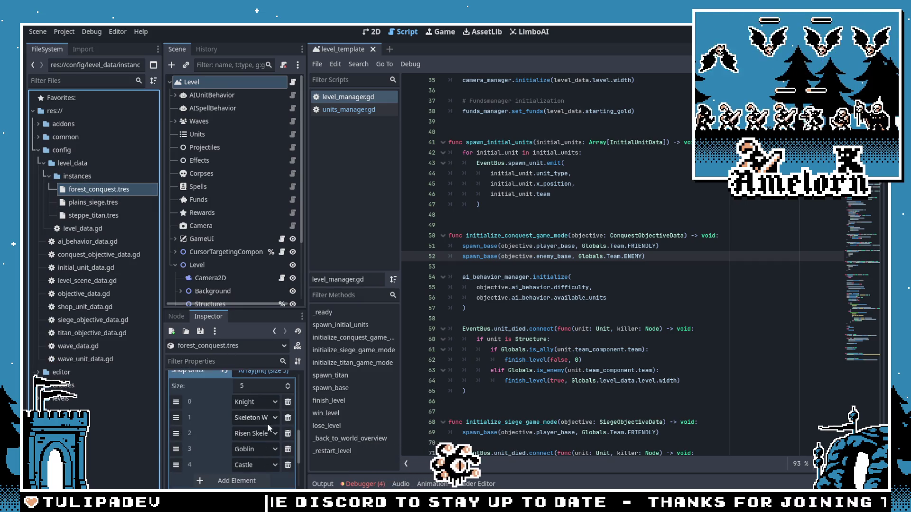
{"action": "left_click", "coordinate": [264, 465]}
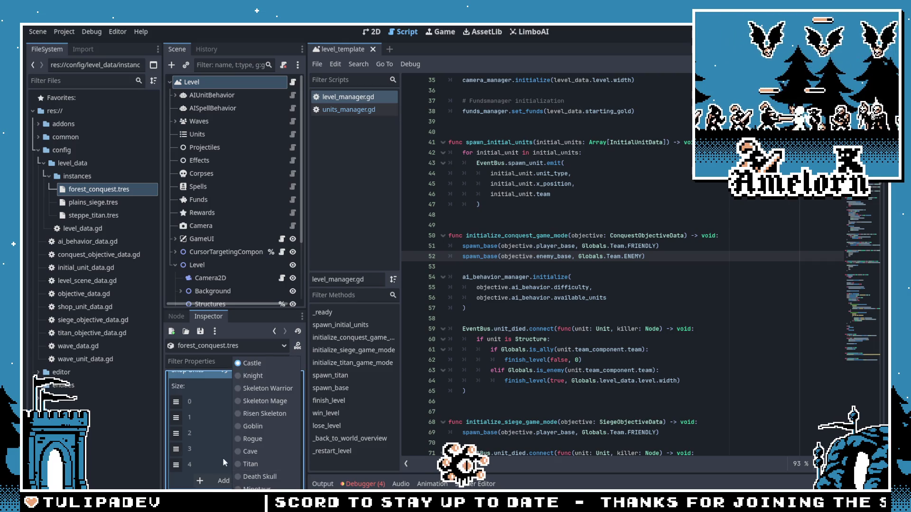
{"action": "left_click", "coordinate": [222, 458]}
{"action": "left_click", "coordinate": [258, 467]}
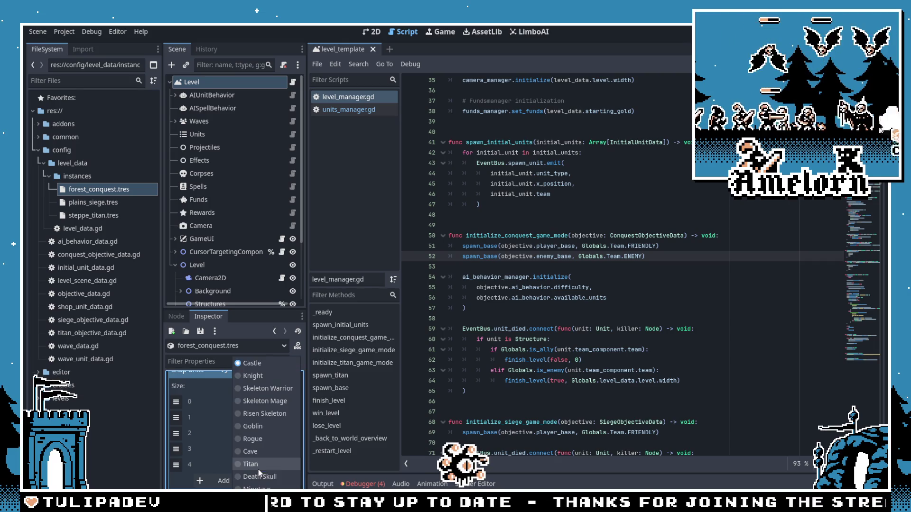
{"action": "left_click", "coordinate": [252, 448]}
Step: Set the Objective's enemy base to Cave
{"action": "scroll", "coordinate": [252, 419], "scroll_direction": "up", "scroll_amount": 1}
{"action": "scroll", "coordinate": [246, 420], "scroll_direction": "up", "scroll_amount": 1}
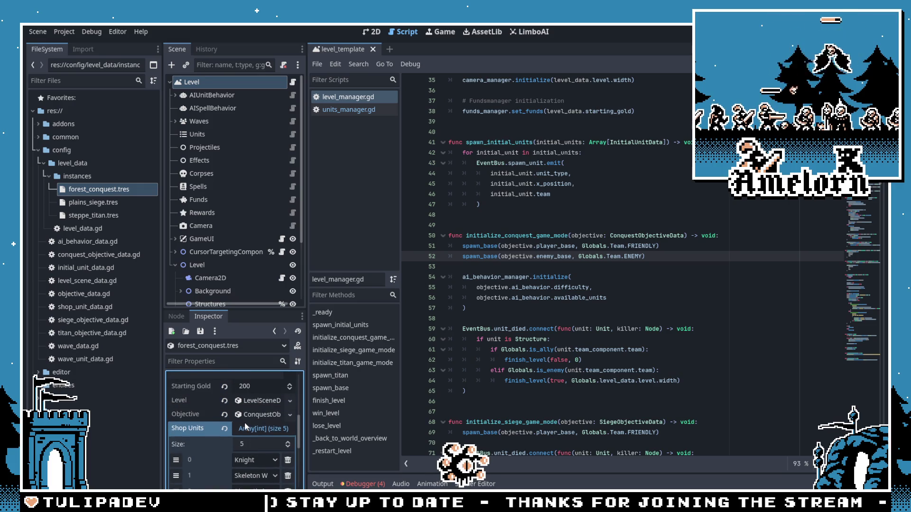
{"action": "scroll", "coordinate": [251, 433], "scroll_direction": "up", "scroll_amount": 3}
{"action": "scroll", "coordinate": [252, 436], "scroll_direction": "up", "scroll_amount": 2}
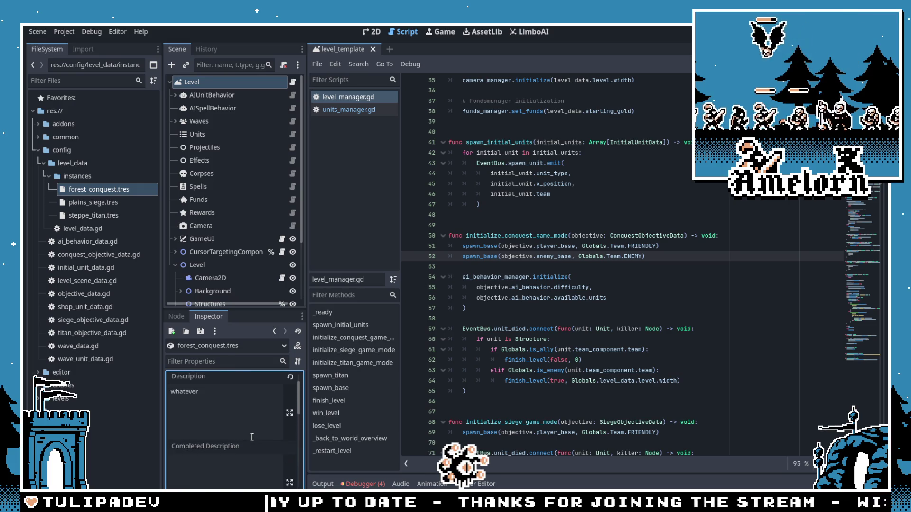
{"action": "scroll", "coordinate": [252, 438], "scroll_direction": "down", "scroll_amount": 5}
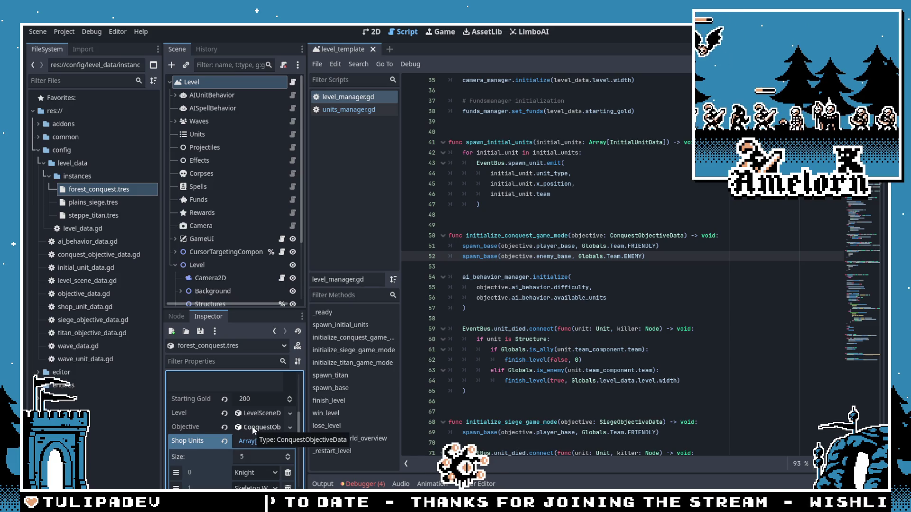
{"action": "left_click", "coordinate": [254, 429]}
{"action": "left_click", "coordinate": [255, 433]}
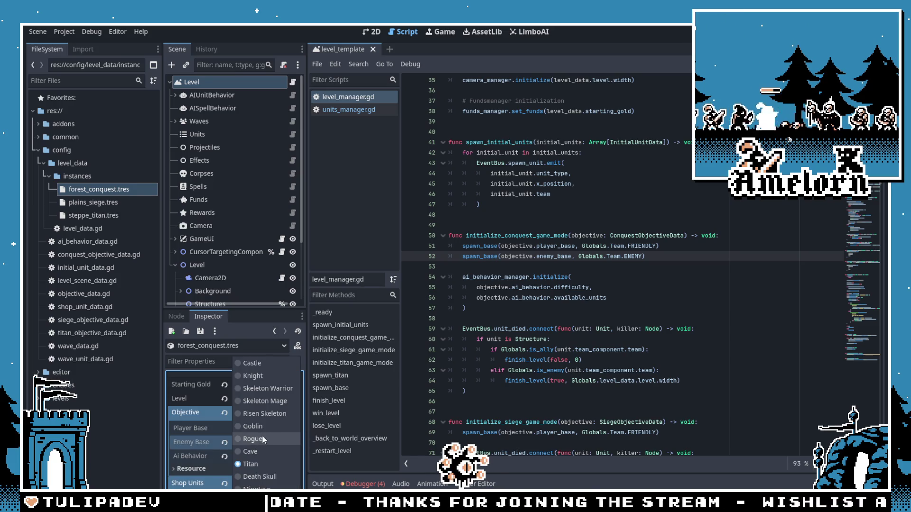
{"action": "left_click", "coordinate": [218, 433]}
{"action": "left_click", "coordinate": [249, 431]}
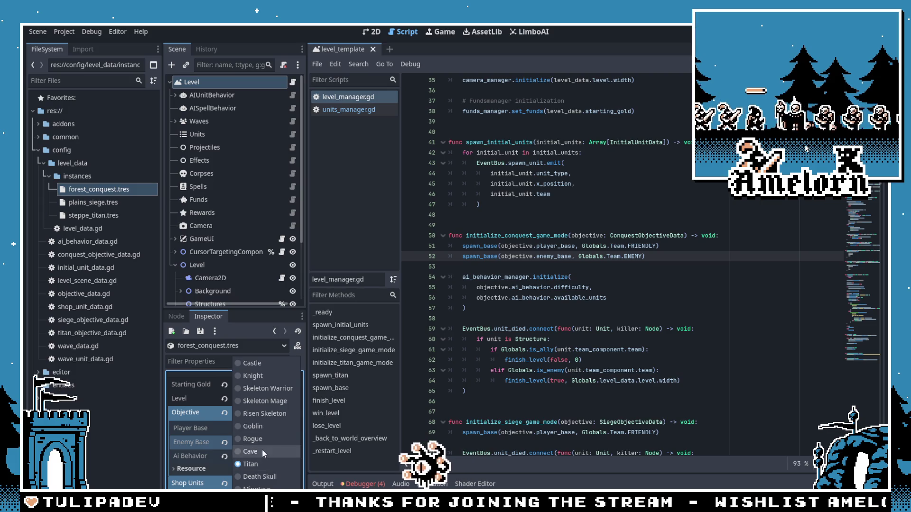
{"action": "left_click", "coordinate": [263, 453]}
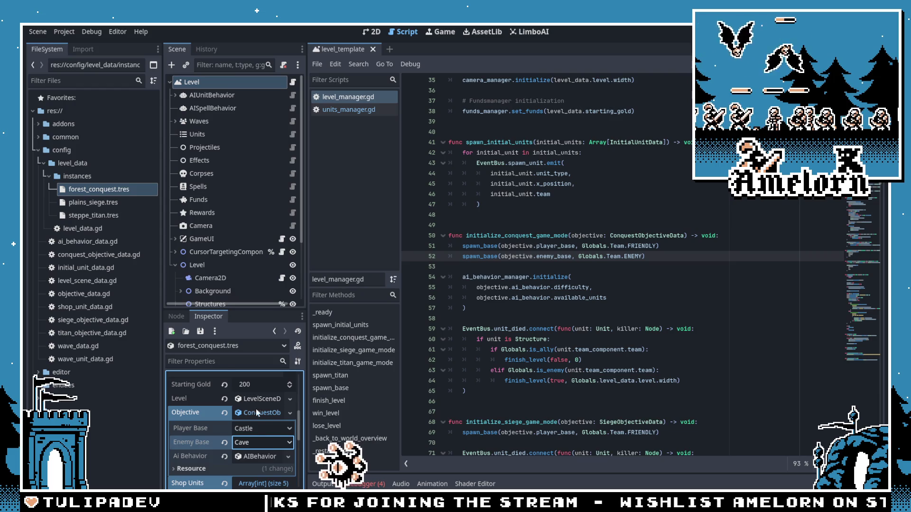
Step: Review the AI behavior's available units list, then run the project with F5
{"action": "scroll", "coordinate": [255, 408], "scroll_direction": "down", "scroll_amount": 2}
{"action": "scroll", "coordinate": [256, 433], "scroll_direction": "up", "scroll_amount": 2}
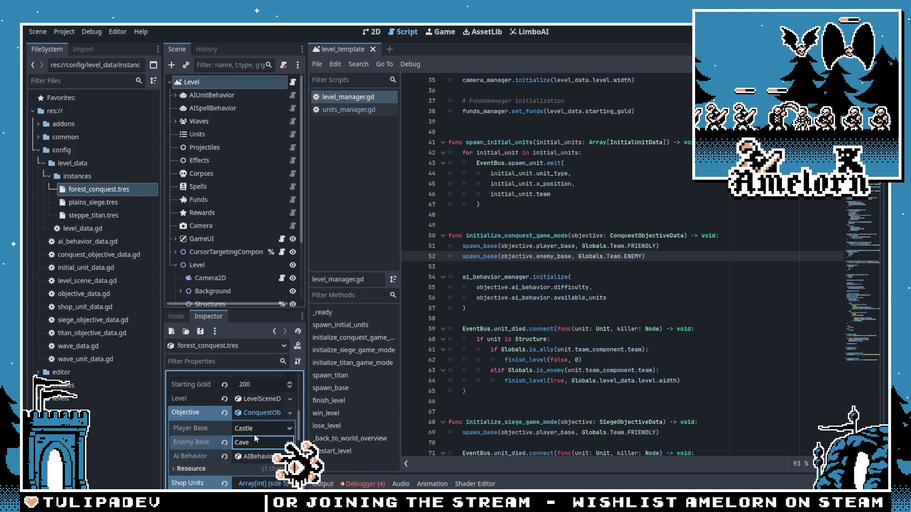
{"action": "left_click", "coordinate": [252, 456]}
{"action": "left_click", "coordinate": [258, 485]}
{"action": "scroll", "coordinate": [256, 455], "scroll_direction": "down", "scroll_amount": 3}
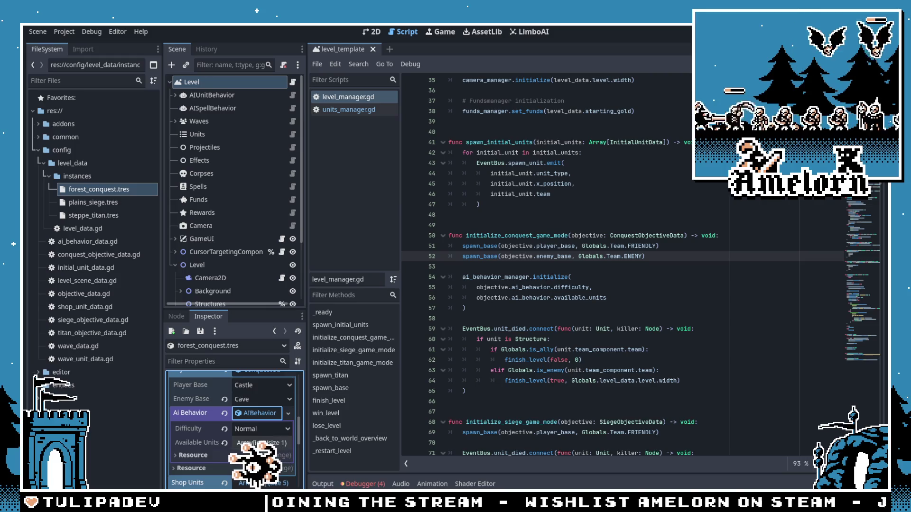
{"action": "scroll", "coordinate": [258, 440], "scroll_direction": "up", "scroll_amount": 2}
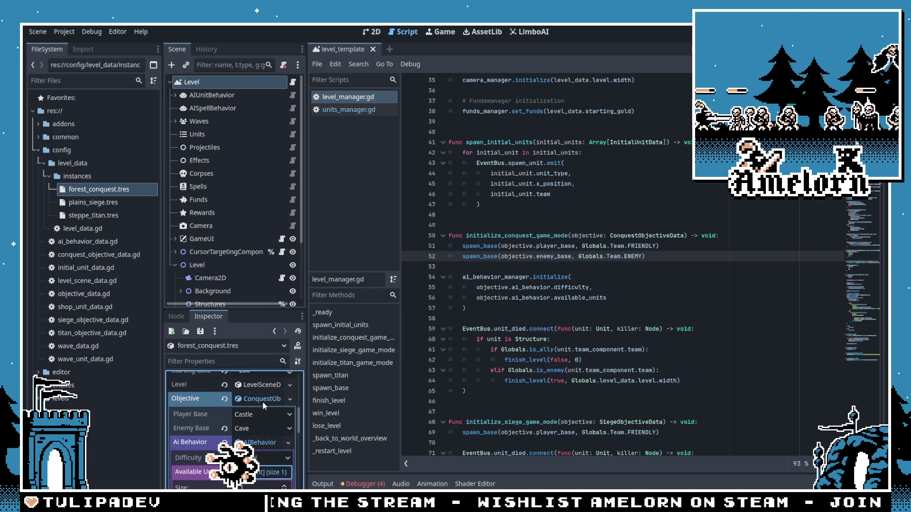
{"action": "left_click", "coordinate": [516, 298]}
{"action": "key", "text": "F5"}
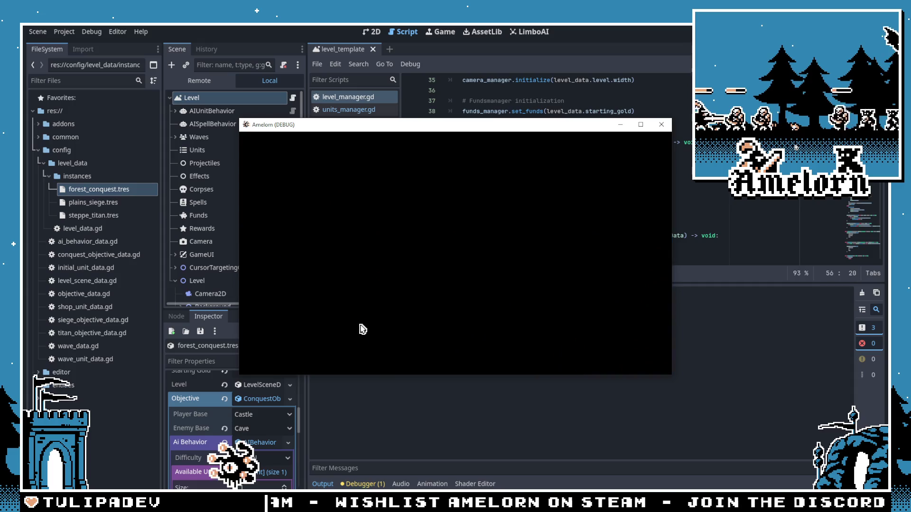
Step: Spawn a skeleton at the castle, pan right to the enemy cave, then close the game window
{"action": "left_click", "coordinate": [280, 328]}
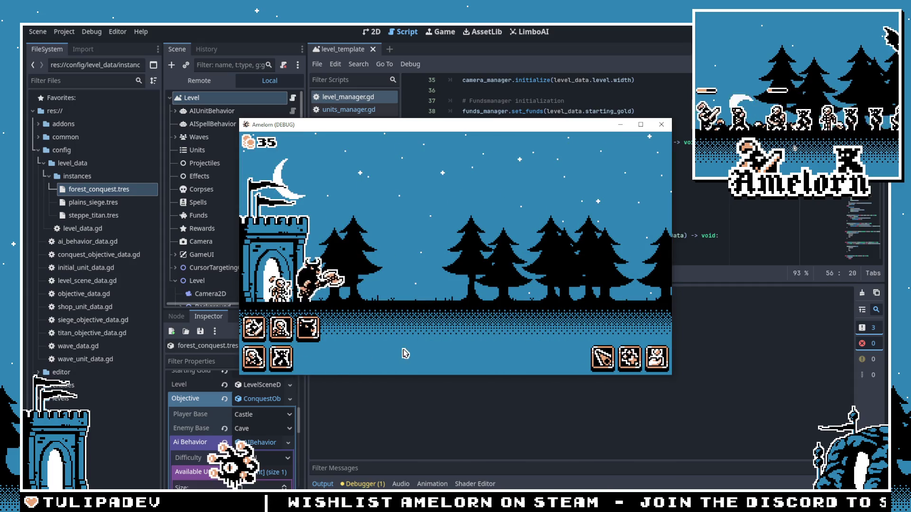
{"action": "key", "text": "Right"}
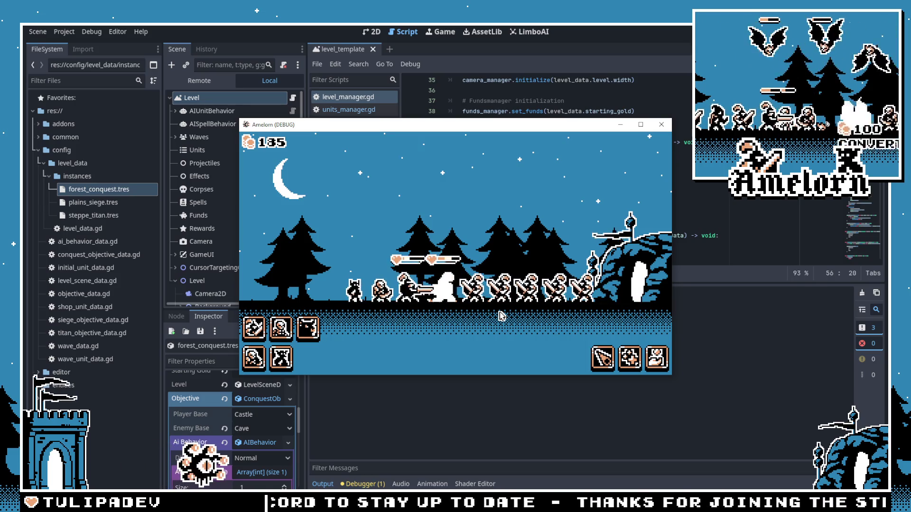
{"action": "left_click", "coordinate": [662, 125]}
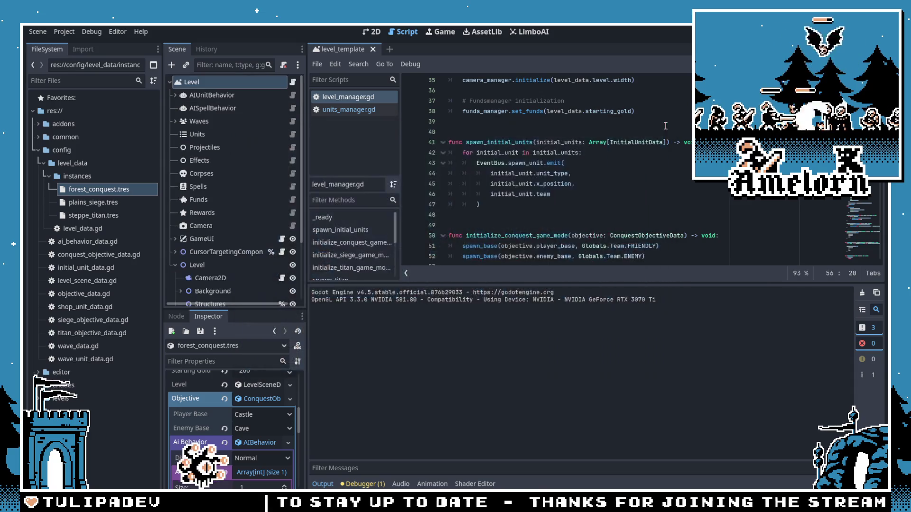
Step: Collapse the output panel and save the level_manager.gd script
{"action": "left_click", "coordinate": [599, 183]}
{"action": "left_click", "coordinate": [324, 484]}
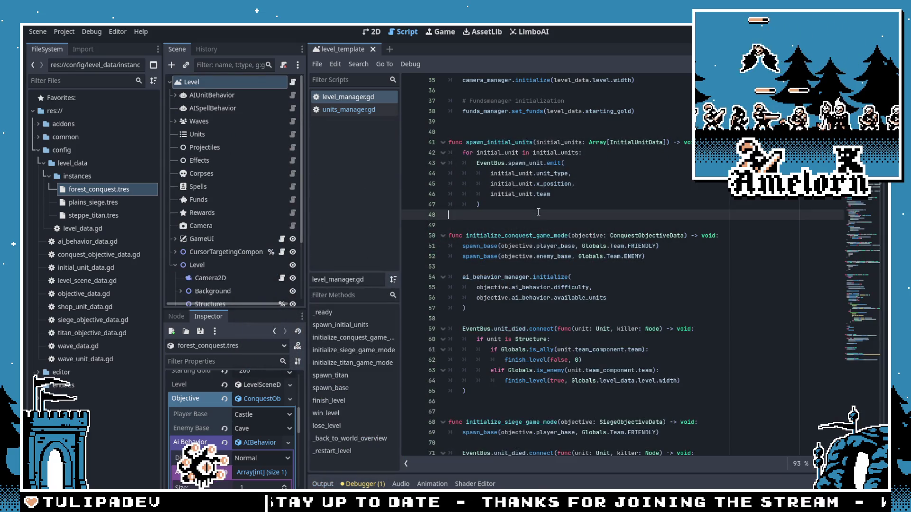
{"action": "left_click", "coordinate": [588, 163]}
{"action": "key", "text": "Down"}
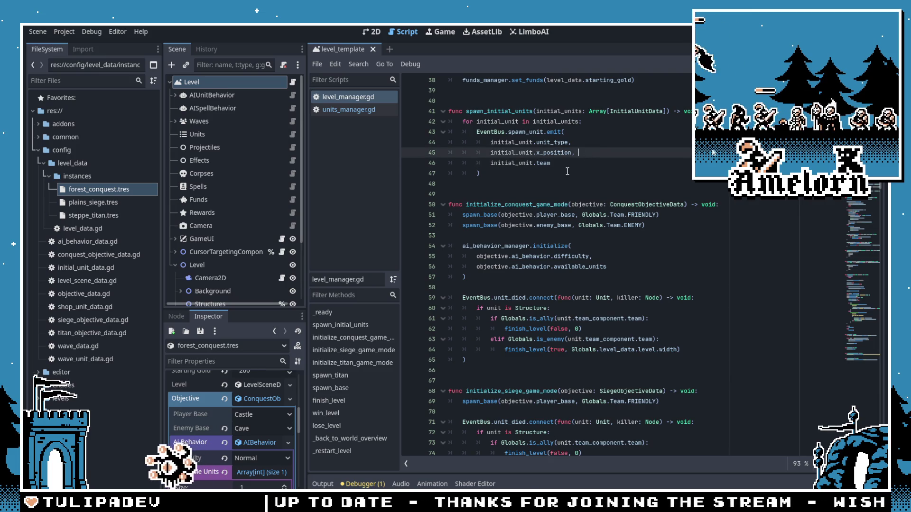
{"action": "key", "text": "ctrl+s"}
Step: Locate rogue.tscn under entities/unit/rogue, switch to 2D, and open the scene
{"action": "left_click", "coordinate": [47, 175]}
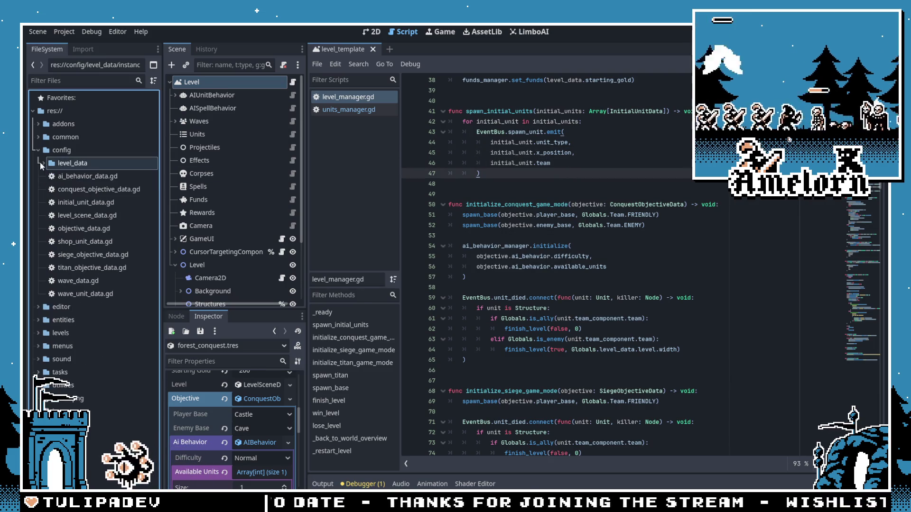
{"action": "left_click", "coordinate": [37, 151]}
{"action": "left_click", "coordinate": [39, 175]}
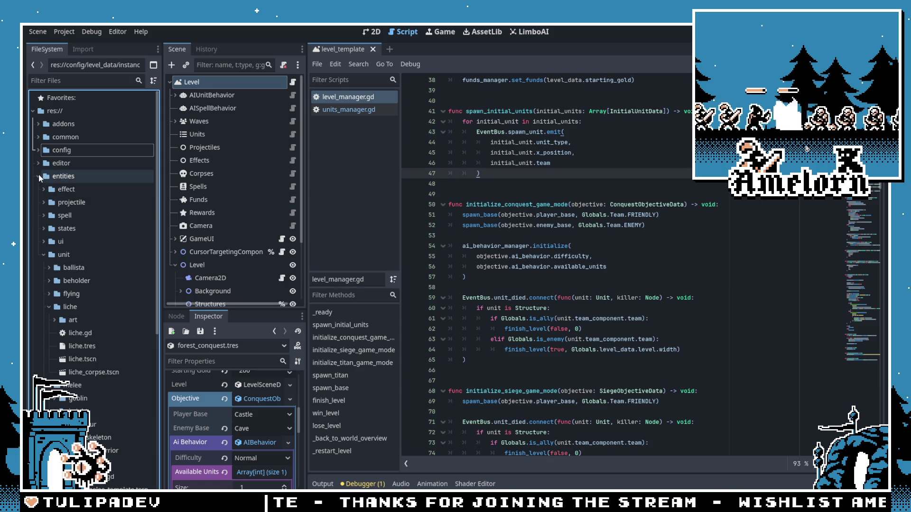
{"action": "left_click", "coordinate": [44, 254]}
{"action": "left_click", "coordinate": [48, 320]}
{"action": "left_click", "coordinate": [47, 320]}
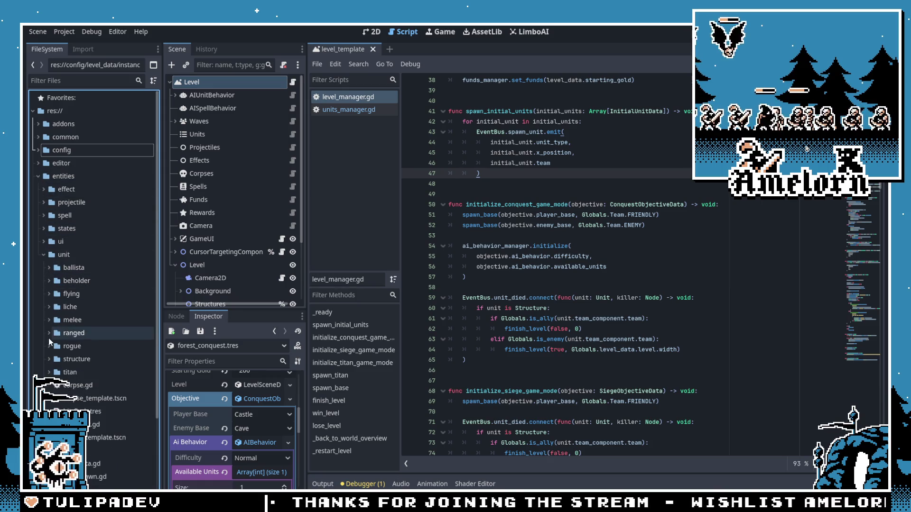
{"action": "left_click", "coordinate": [47, 348]}
{"action": "scroll", "coordinate": [57, 340], "scroll_direction": "down", "scroll_amount": 5}
{"action": "left_click", "coordinate": [79, 275]}
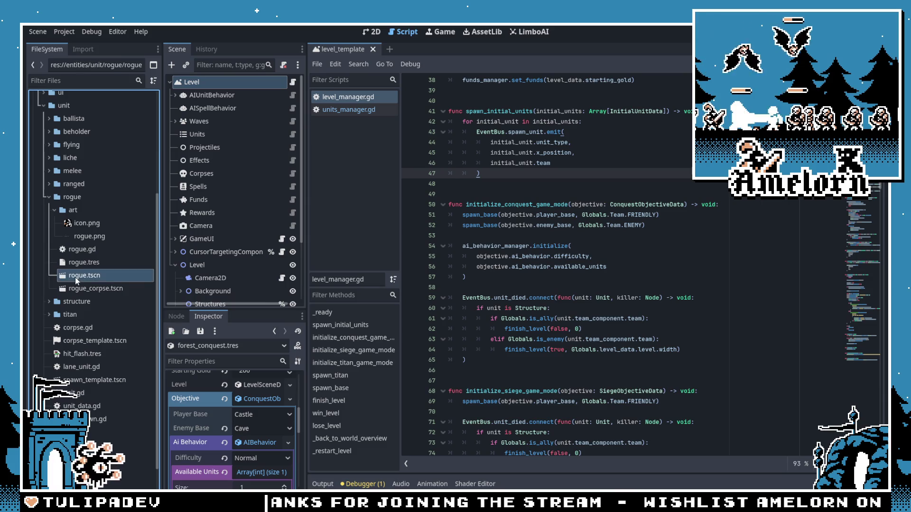
{"action": "left_click", "coordinate": [377, 32]}
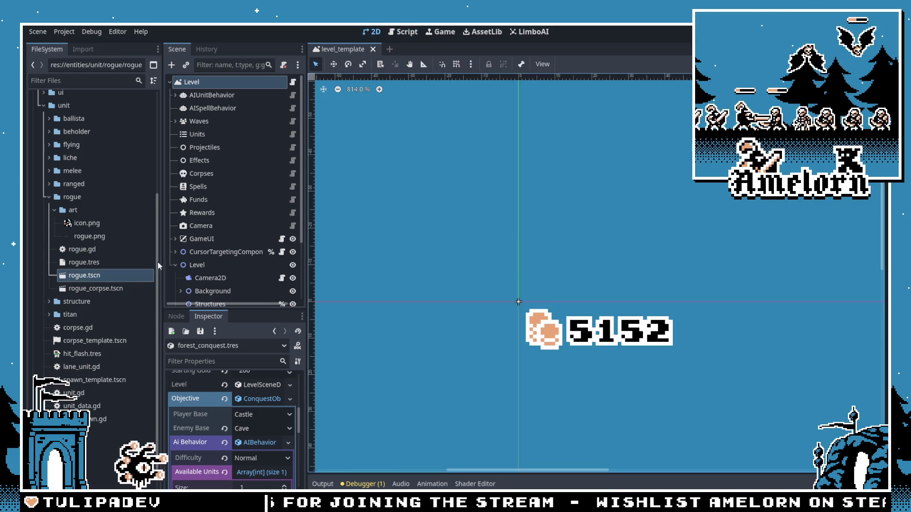
{"action": "double_click", "coordinate": [90, 276]}
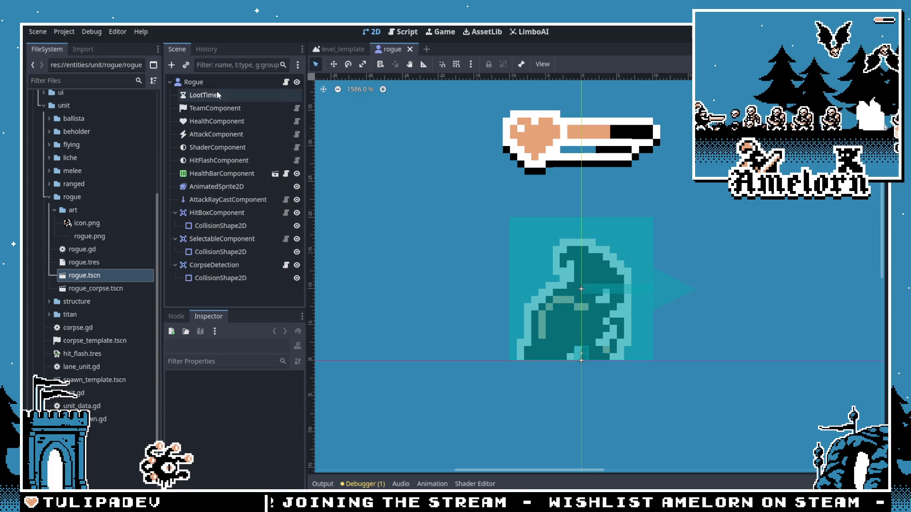
Step: Inspect the rogue's HealthComponent and the following component nodes
{"action": "left_click", "coordinate": [204, 95]}
{"action": "left_click", "coordinate": [214, 121]}
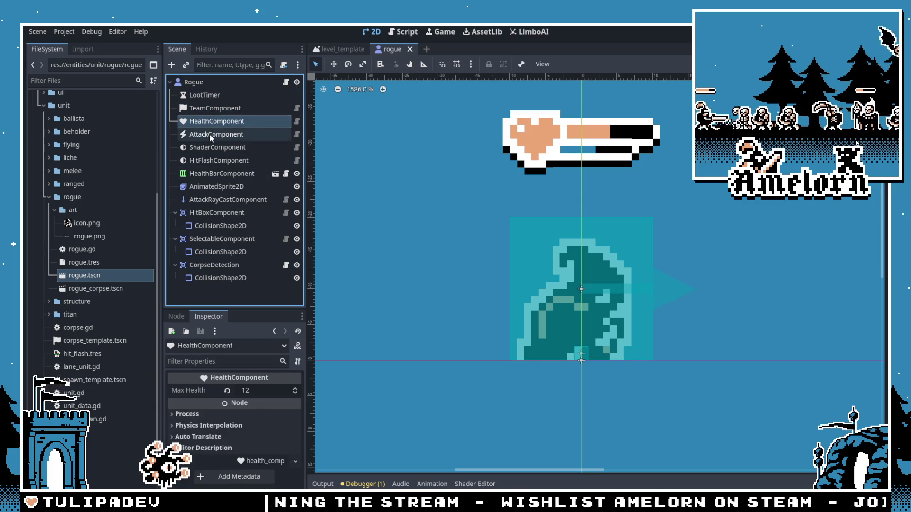
{"action": "left_click", "coordinate": [209, 134]}
{"action": "left_click", "coordinate": [207, 147]}
{"action": "left_click", "coordinate": [204, 160]}
{"action": "left_click", "coordinate": [204, 173]}
{"action": "left_click", "coordinate": [203, 186]}
{"action": "left_click", "coordinate": [202, 200]}
Step: Check the HitBox, CorpseDetection and LootTimer nodes, then open the Rogue root's rogue.gd script
{"action": "left_click", "coordinate": [202, 213]}
{"action": "left_click", "coordinate": [202, 225]}
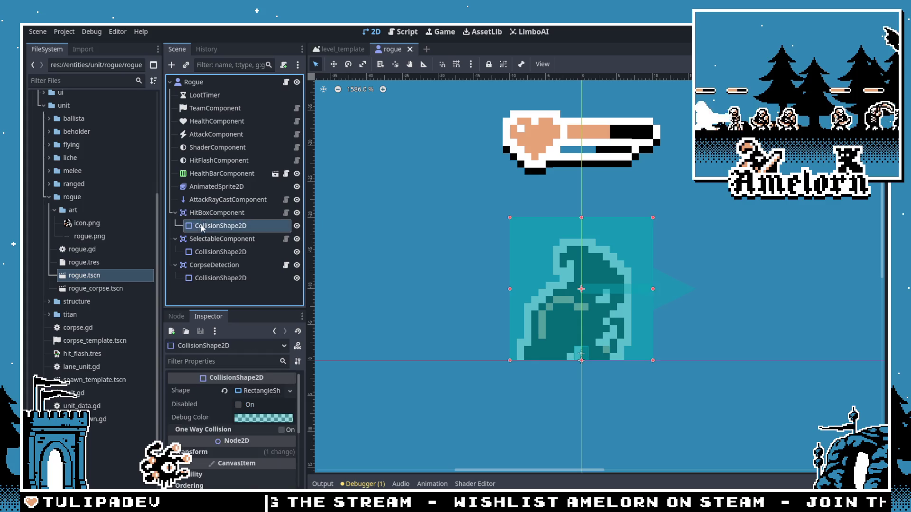
{"action": "left_click", "coordinate": [212, 279]}
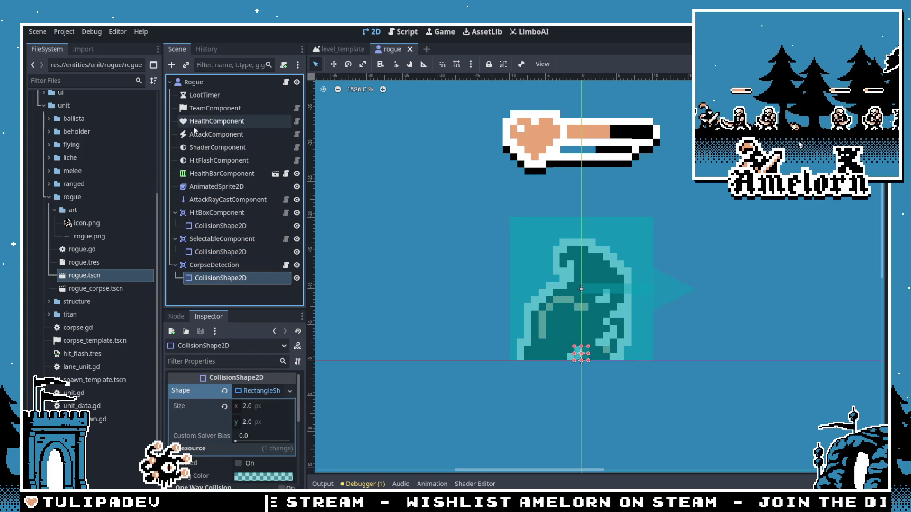
{"action": "left_click", "coordinate": [204, 95]}
{"action": "left_click", "coordinate": [204, 83]}
{"action": "left_click", "coordinate": [285, 82]}
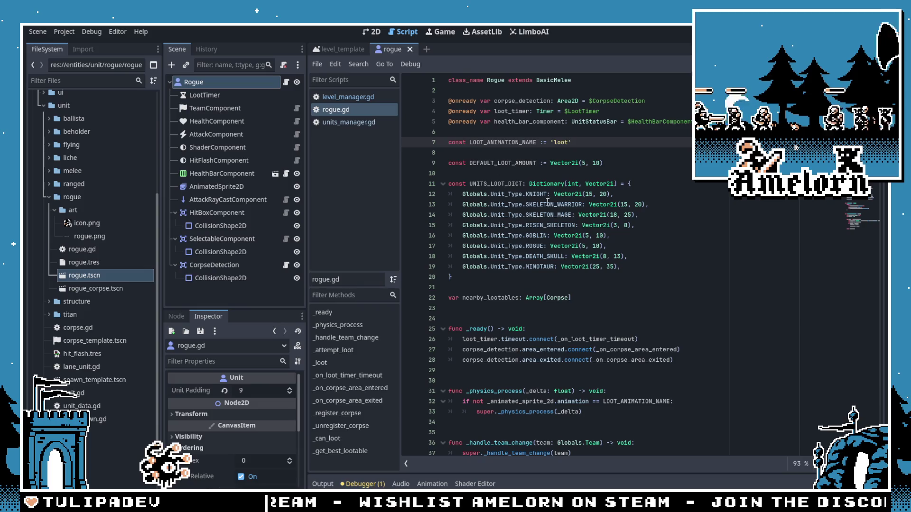
Step: Read through the loot code and UNITS_LOOT_DICT in rogue.gd
{"action": "scroll", "coordinate": [554, 226], "scroll_direction": "down", "scroll_amount": 5}
{"action": "scroll", "coordinate": [555, 212], "scroll_direction": "up", "scroll_amount": 5}
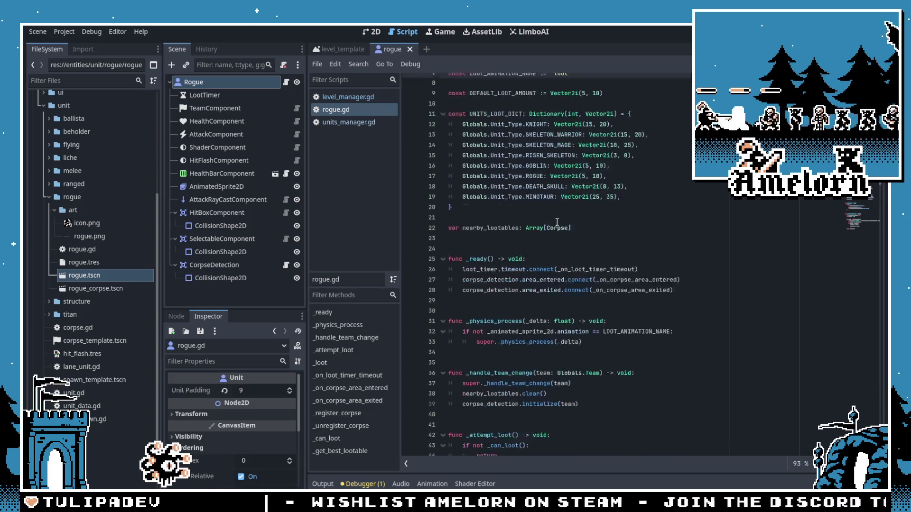
{"action": "left_click", "coordinate": [557, 81]}
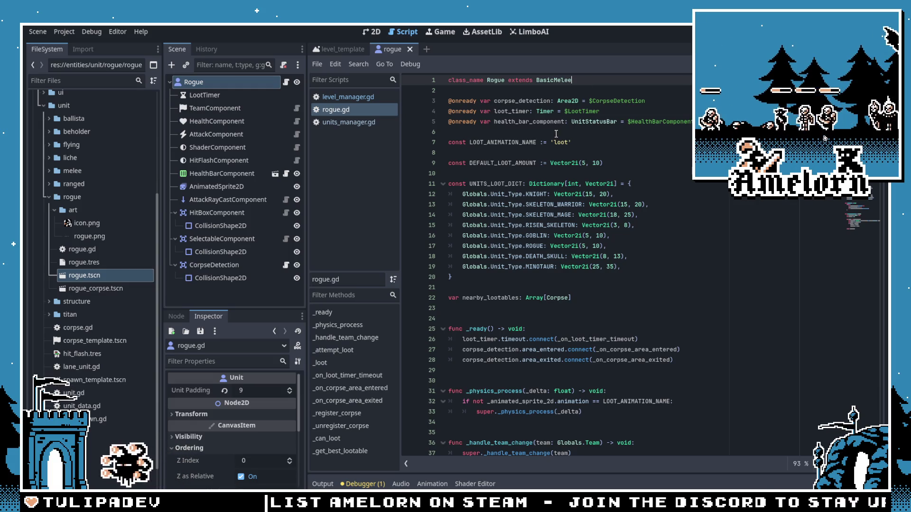
{"action": "scroll", "coordinate": [556, 134], "scroll_direction": "down", "scroll_amount": 6}
{"action": "scroll", "coordinate": [553, 142], "scroll_direction": "down", "scroll_amount": 14}
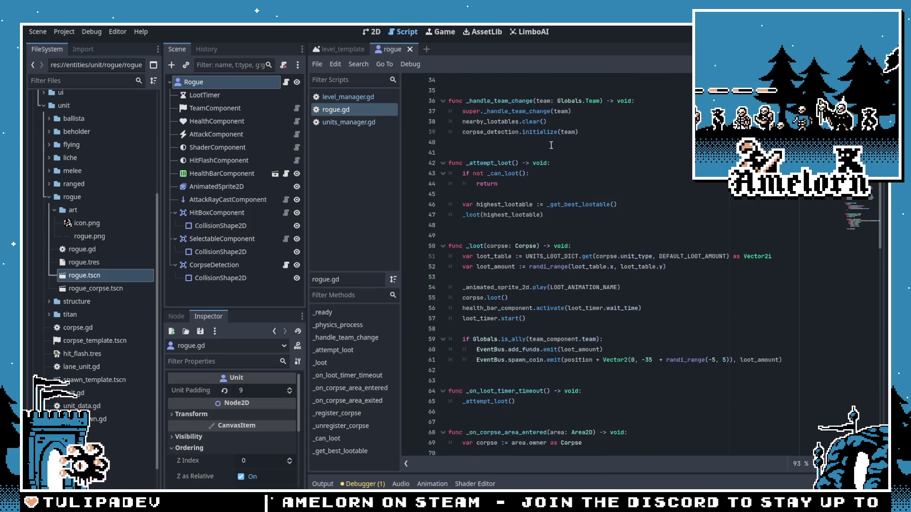
{"action": "scroll", "coordinate": [551, 158], "scroll_direction": "down", "scroll_amount": 11}
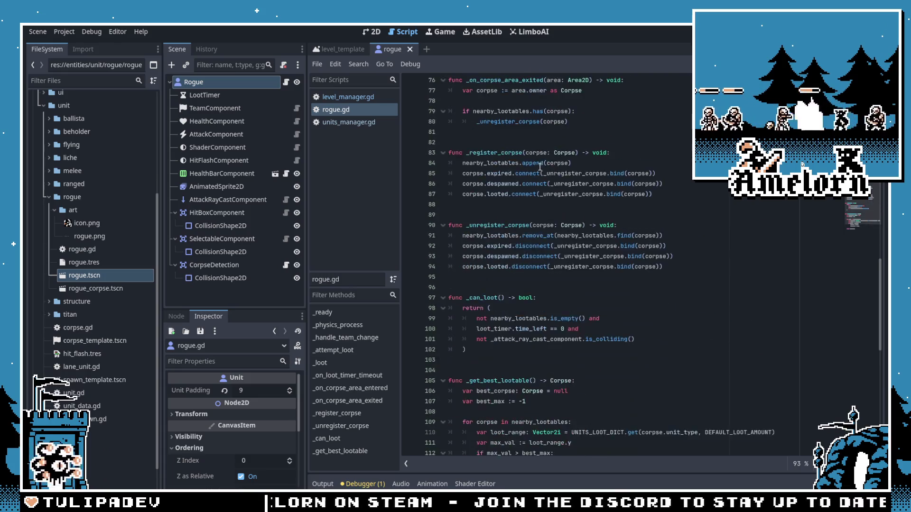
{"action": "scroll", "coordinate": [524, 219], "scroll_direction": "up", "scroll_amount": 15}
{"action": "scroll", "coordinate": [524, 218], "scroll_direction": "up", "scroll_amount": 16}
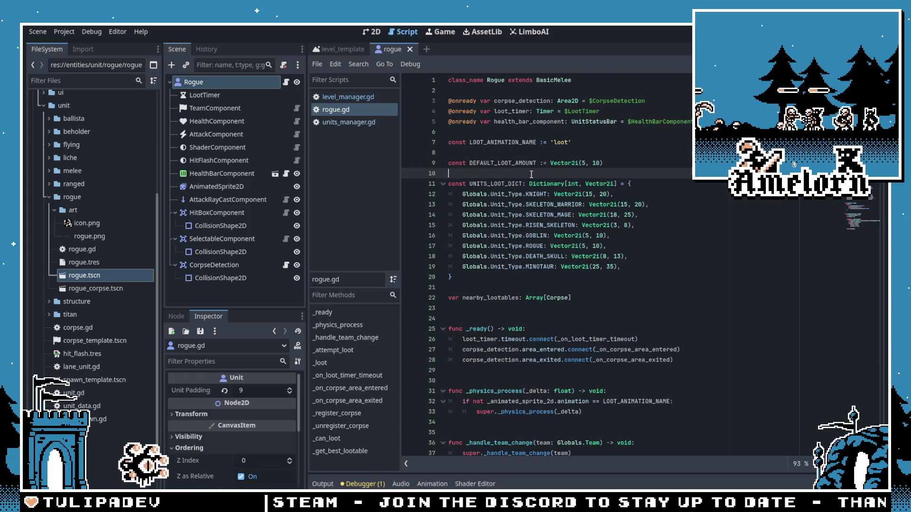
{"action": "left_click", "coordinate": [515, 155]}
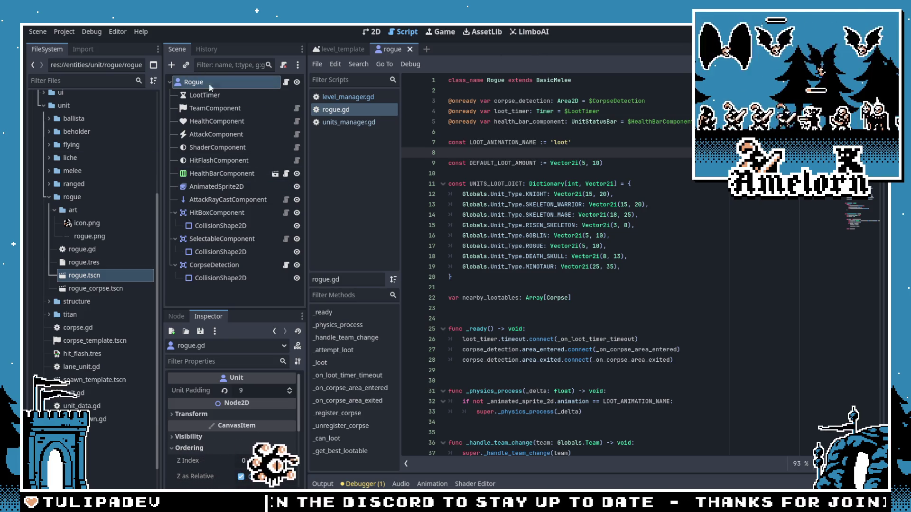
Step: Collapse the entities folder and expand the tasks folder in FileSystem
{"action": "scroll", "coordinate": [76, 166], "scroll_direction": "up", "scroll_amount": 5}
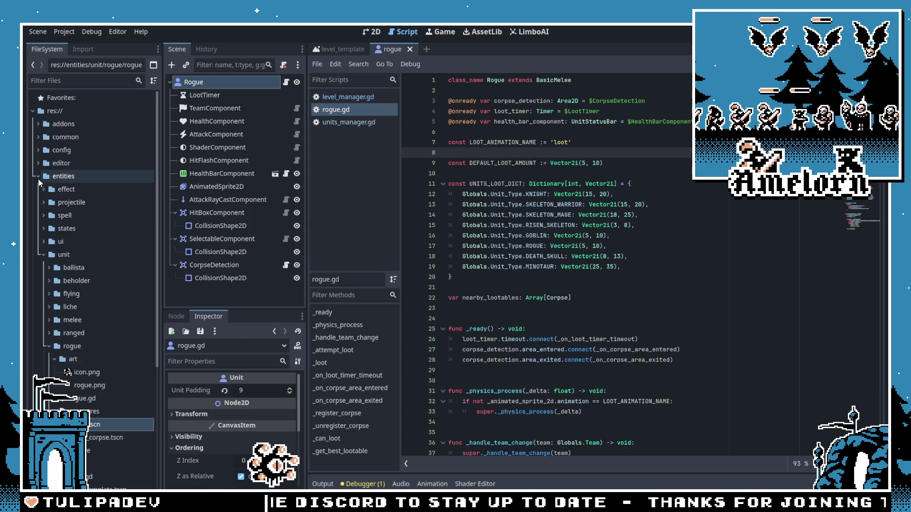
{"action": "left_click", "coordinate": [38, 176]}
{"action": "left_click", "coordinate": [39, 228]}
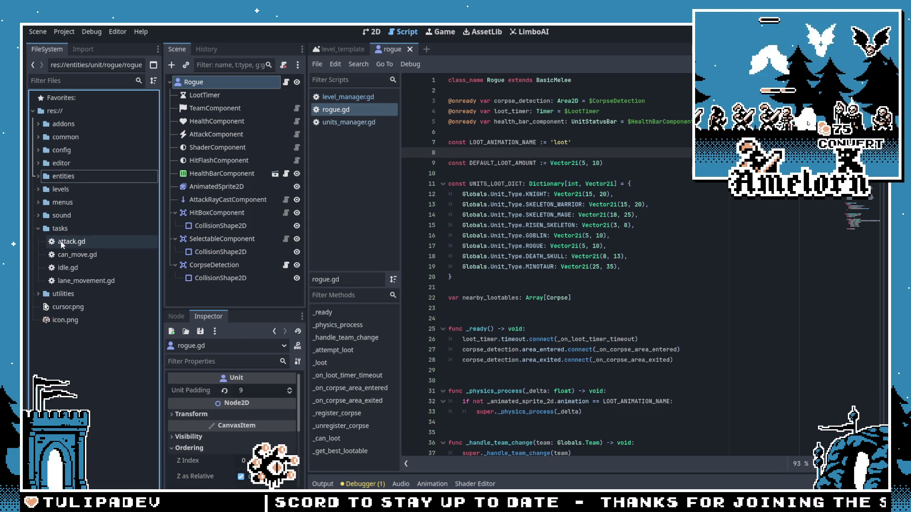
Step: Read tasks/attack.gd, dismiss the float documentation popup, and return to rogue.gd
{"action": "double_click", "coordinate": [56, 240]}
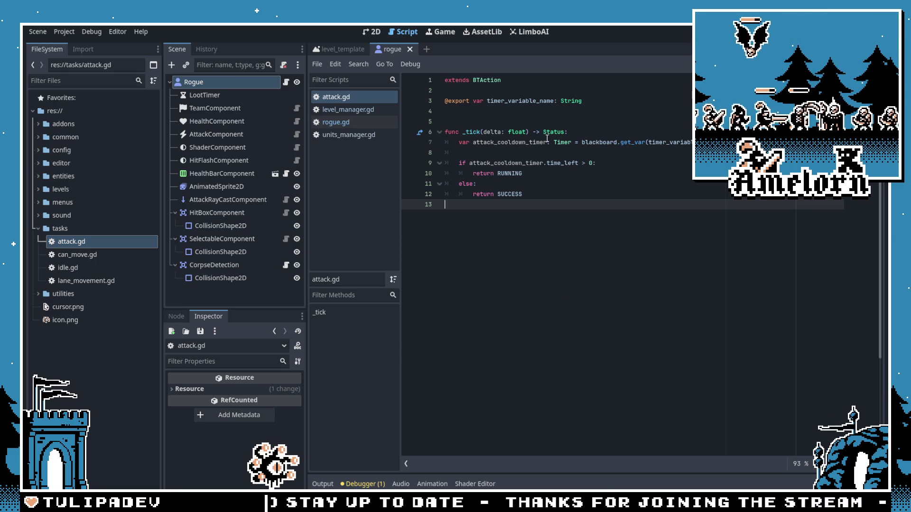
{"action": "mouse_move", "coordinate": [515, 137]}
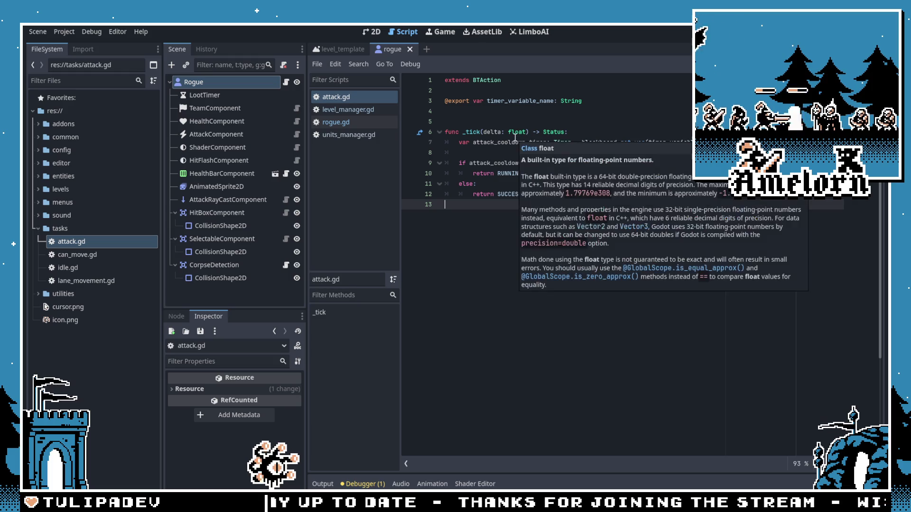
{"action": "left_click", "coordinate": [488, 122]}
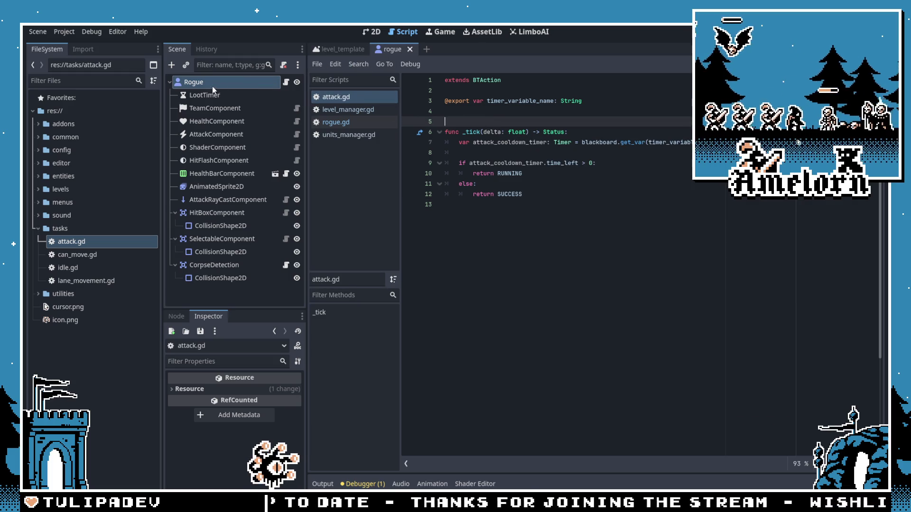
{"action": "left_click", "coordinate": [286, 83]}
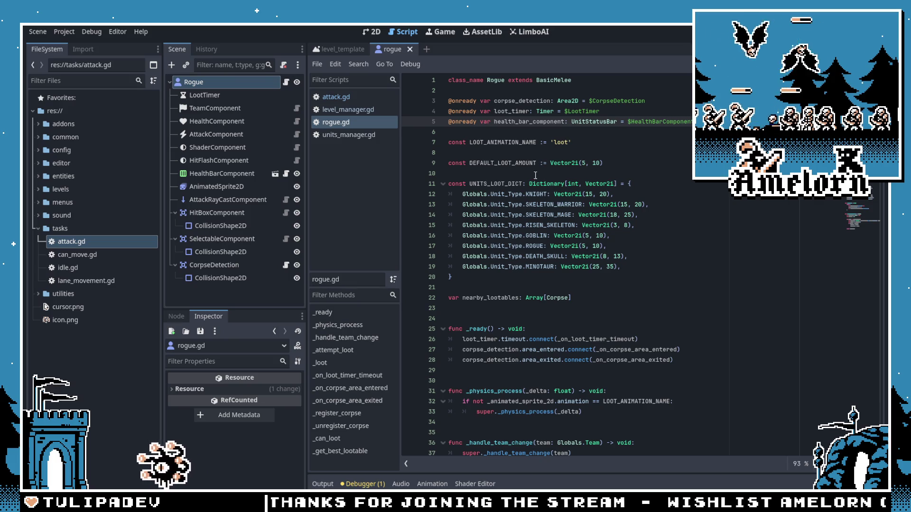
{"action": "scroll", "coordinate": [553, 189], "scroll_direction": "down", "scroll_amount": 5}
{"action": "scroll", "coordinate": [520, 169], "scroll_direction": "up", "scroll_amount": 5}
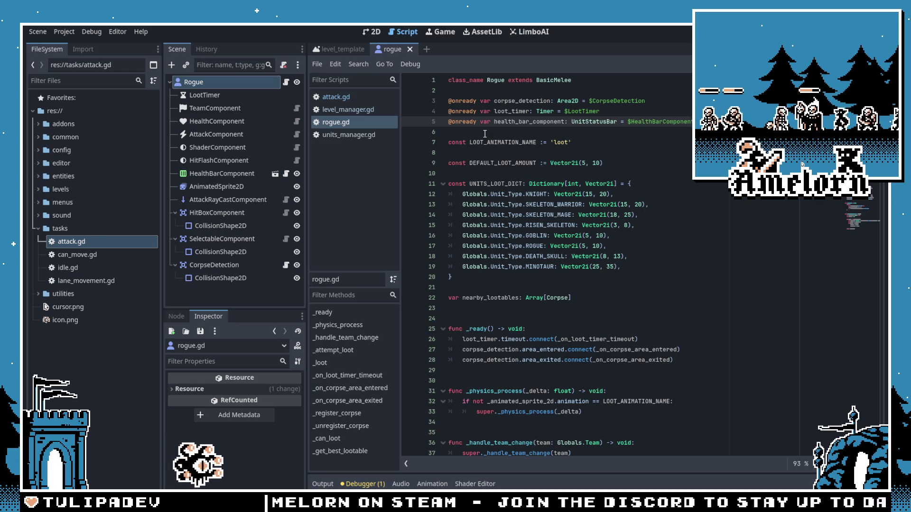
{"action": "scroll", "coordinate": [501, 167], "scroll_direction": "down", "scroll_amount": 6}
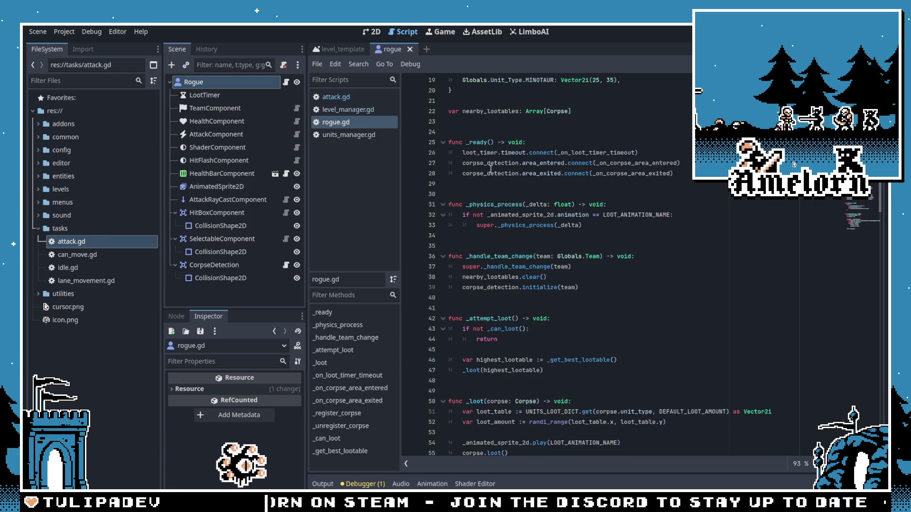
{"action": "scroll", "coordinate": [490, 168], "scroll_direction": "up", "scroll_amount": 6}
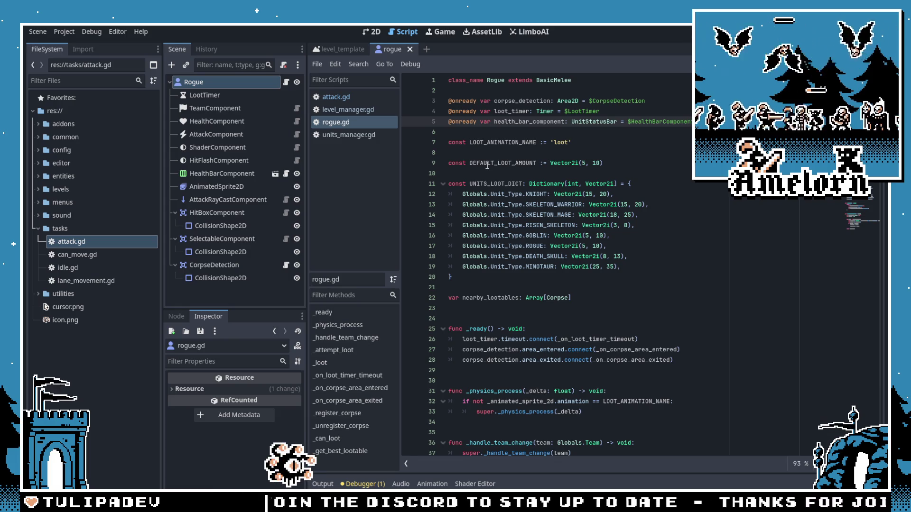
{"action": "scroll", "coordinate": [480, 167], "scroll_direction": "down", "scroll_amount": 2}
{"action": "scroll", "coordinate": [516, 258], "scroll_direction": "up", "scroll_amount": 4}
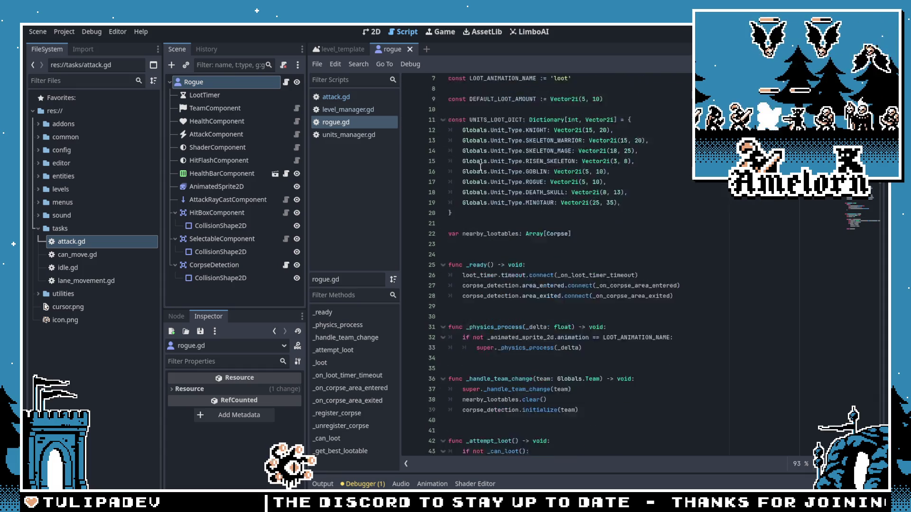
{"action": "left_click", "coordinate": [518, 287]}
{"action": "scroll", "coordinate": [520, 275], "scroll_direction": "down", "scroll_amount": 1}
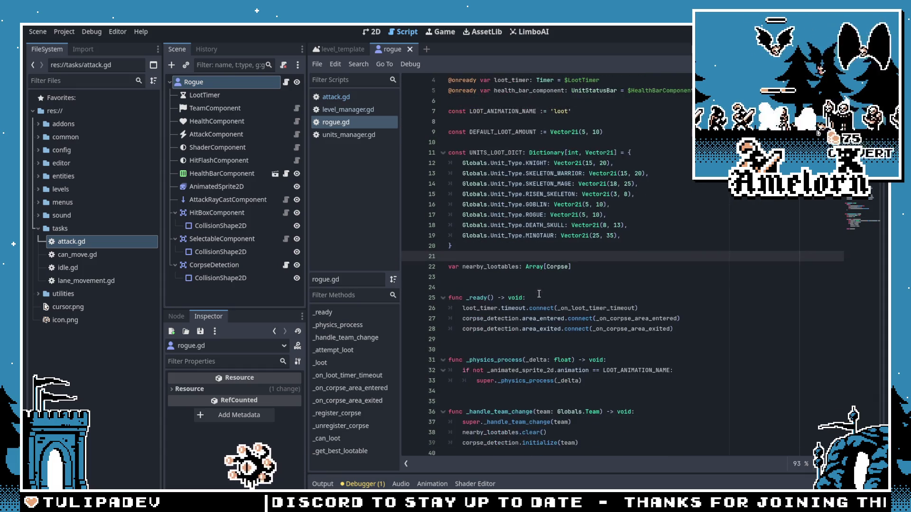
{"action": "left_click", "coordinate": [521, 263]}
{"action": "left_click", "coordinate": [526, 277]}
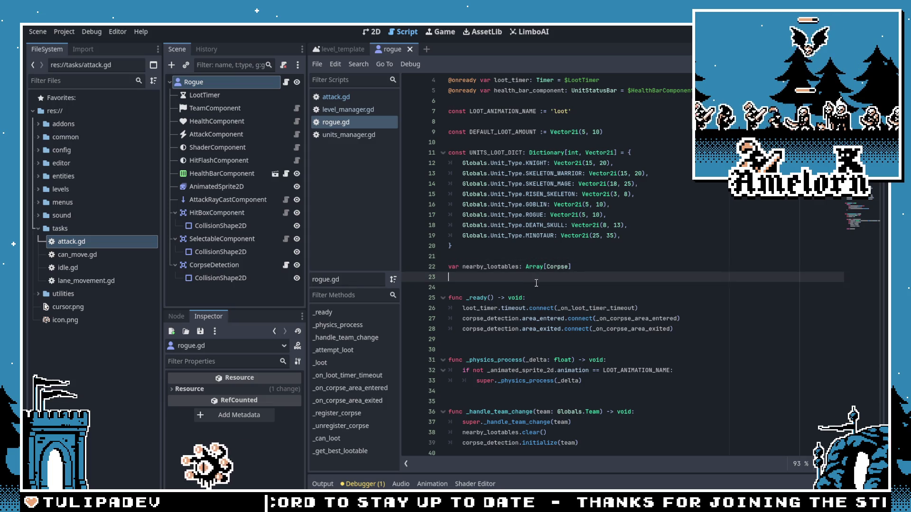
{"action": "scroll", "coordinate": [529, 279], "scroll_direction": "down", "scroll_amount": 10}
{"action": "scroll", "coordinate": [530, 275], "scroll_direction": "down", "scroll_amount": 13}
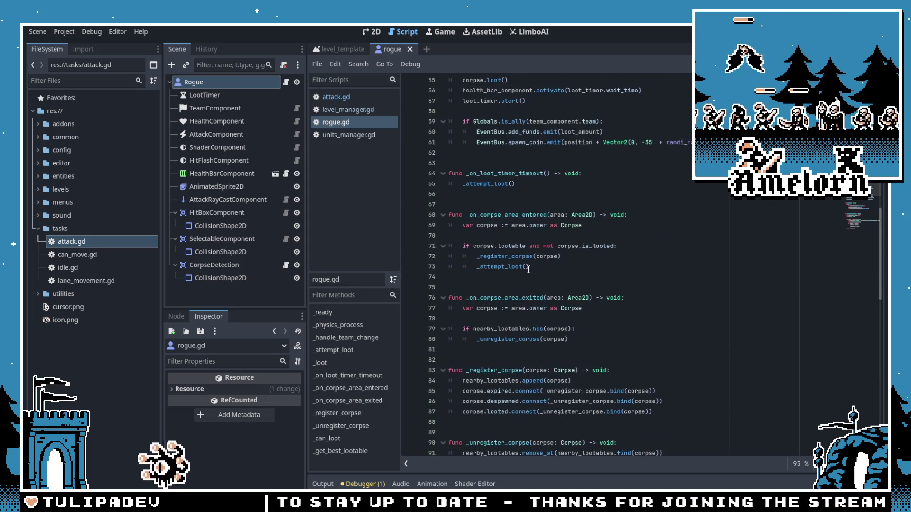